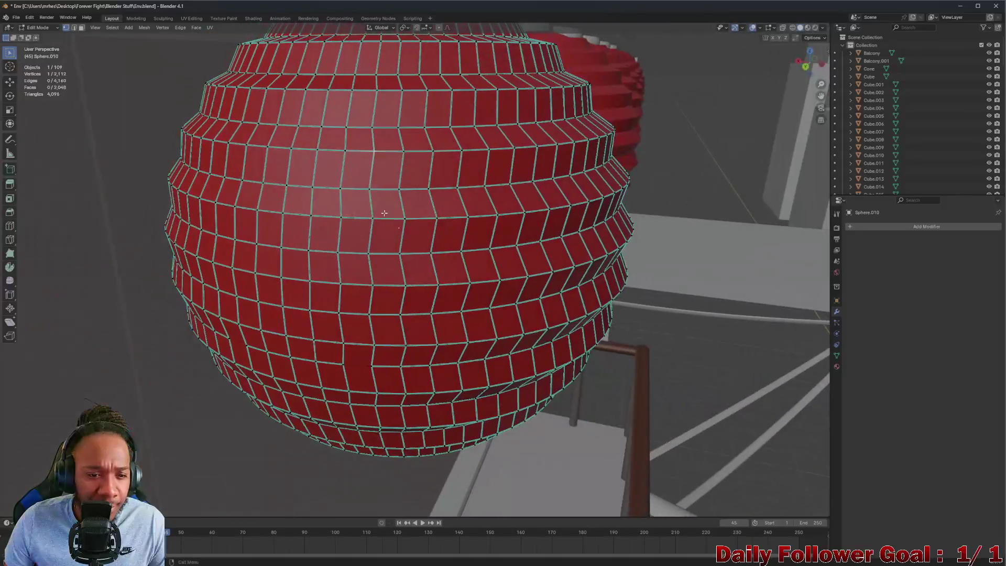
In edge select mode, nudge an edge, then select the sphere's upper-left diagonal edge
left_click(74, 28)
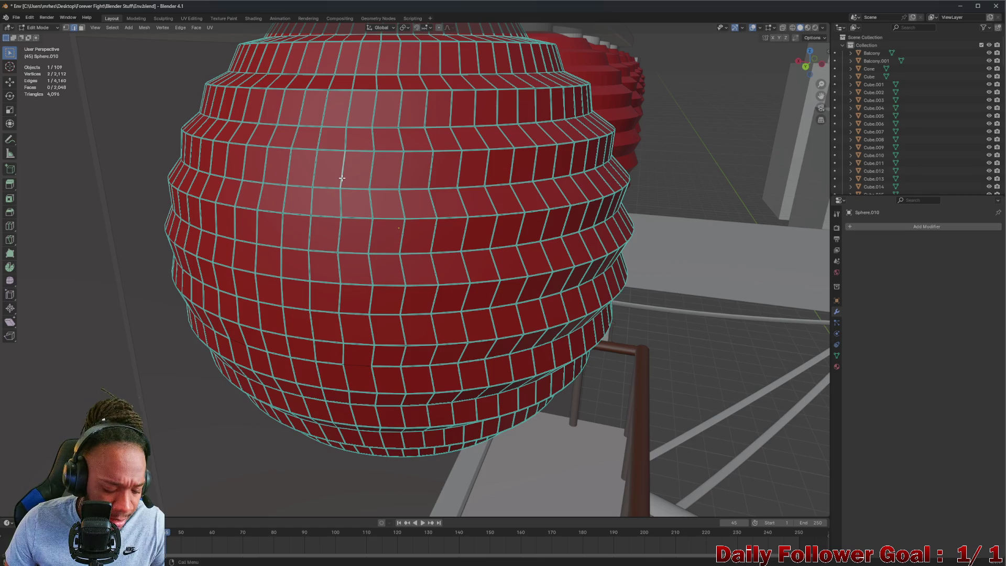
key("g")
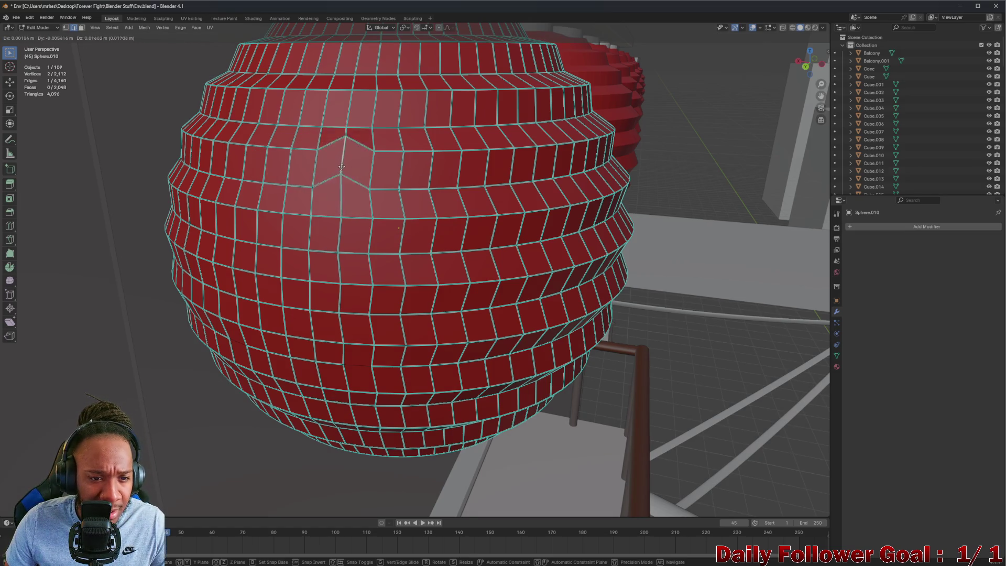
left_click(341, 167)
scroll(378, 160, "up", 8)
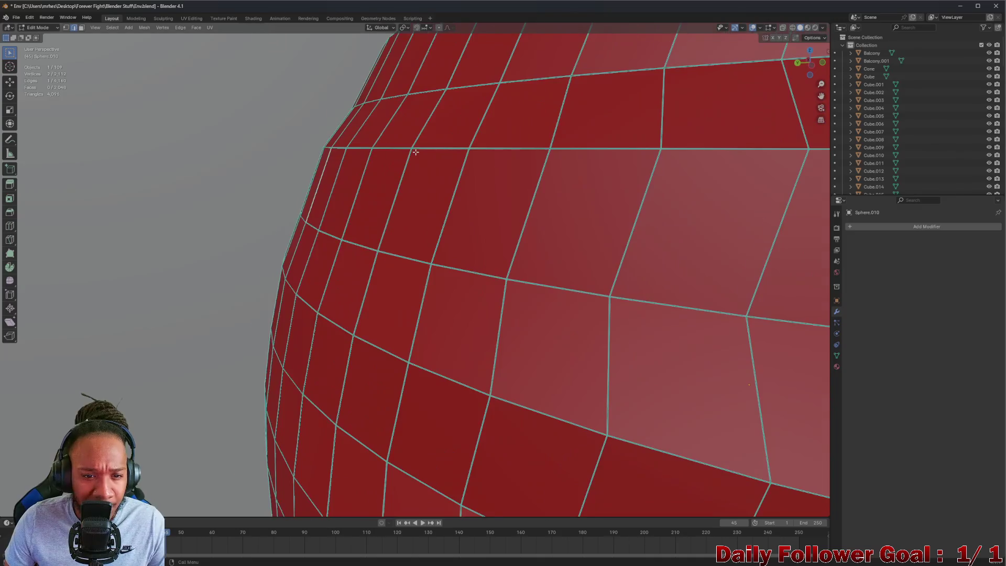
scroll(416, 152, "up", 6)
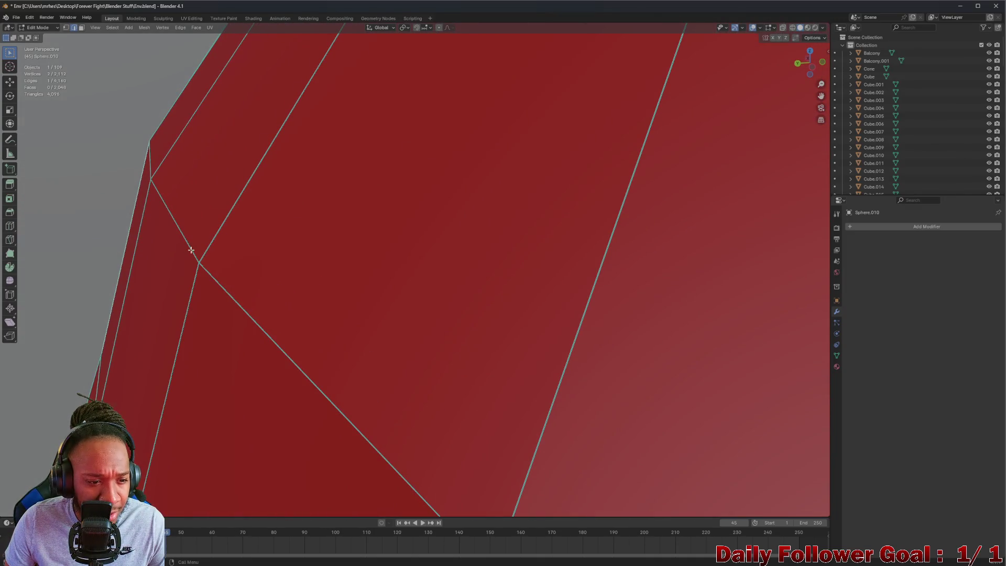
left_click(190, 245)
Turn on X-ray and orbit out to see the whole wireframe, including the top cylinder
scroll(187, 245, "down", 3)
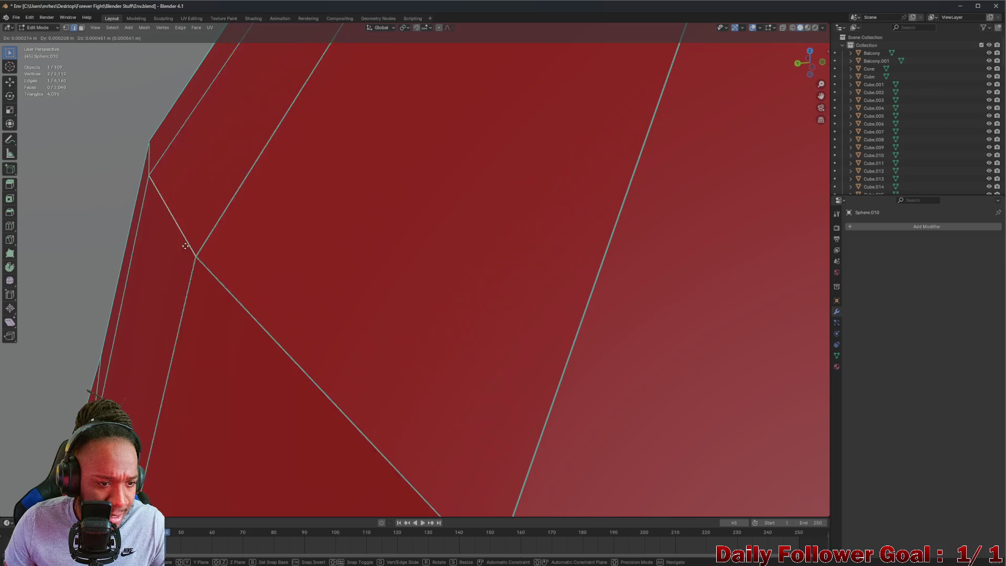
left_click(785, 30)
scroll(367, 236, "down", 3)
middle_click_drag(366, 235, 373, 261)
scroll(374, 261, "down", 10)
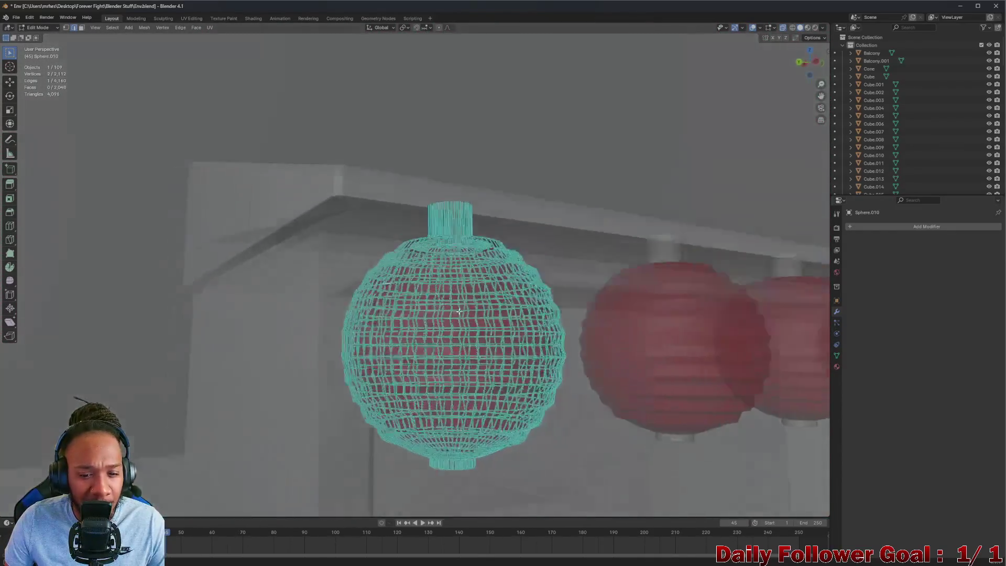
mouse_move(459, 311)
middle_mouse_down()
mouse_move(501, 265)
mouse_move(417, 311)
middle_mouse_up()
Turn X-ray off, switch to face select and pick a single face on the sphere
scroll(418, 310, "up", 10)
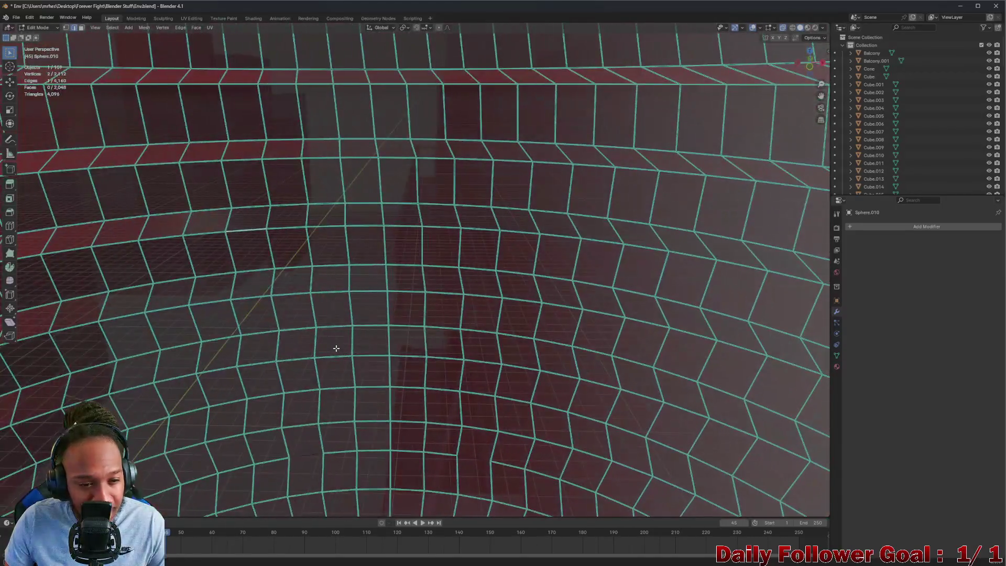
mouse_move(335, 348)
middle_mouse_down()
mouse_move(263, 260)
mouse_move(716, 107)
middle_mouse_up()
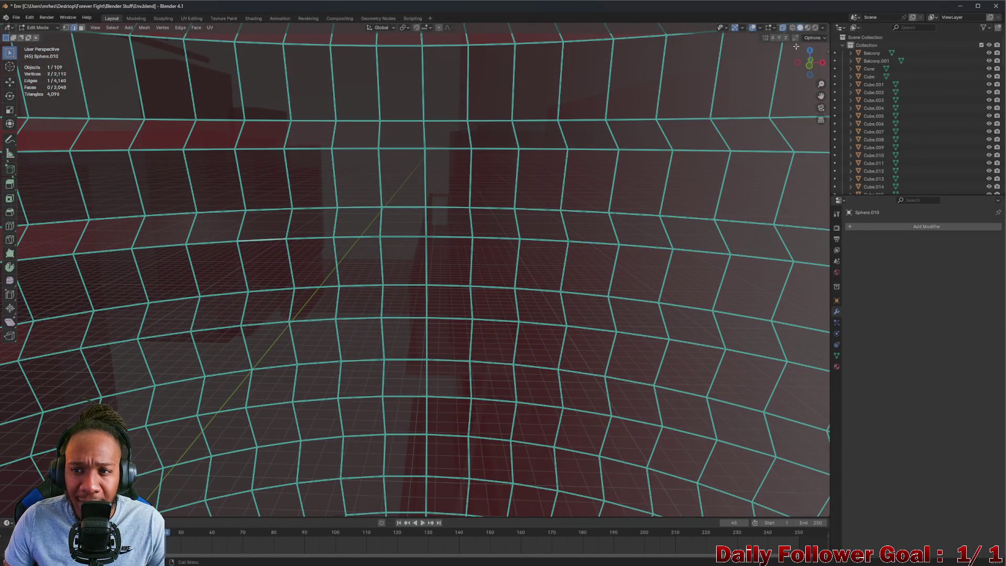
left_click(783, 27)
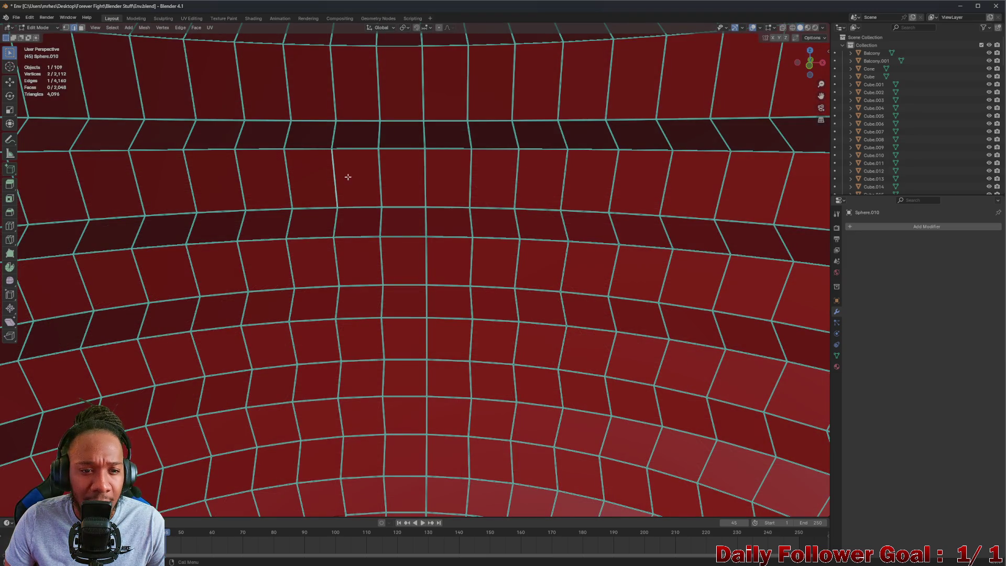
left_click(81, 27)
left_click(311, 167)
mouse_move(311, 168)
middle_mouse_down()
mouse_move(433, 197)
mouse_move(420, 206)
mouse_move(348, 196)
middle_mouse_up()
Pull the selected face out of the surface, then undo the pull
key("g")
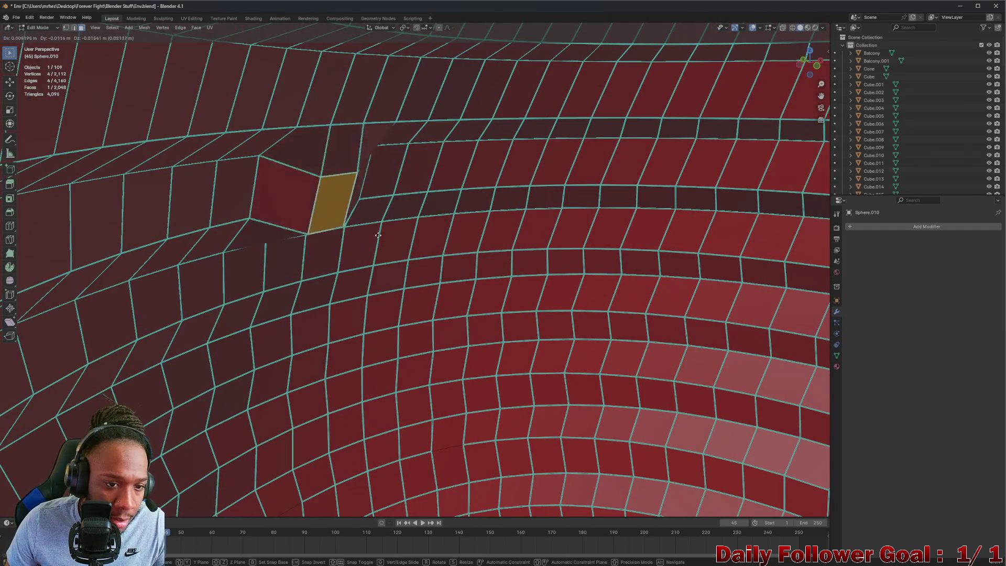
key("Escape")
key("g")
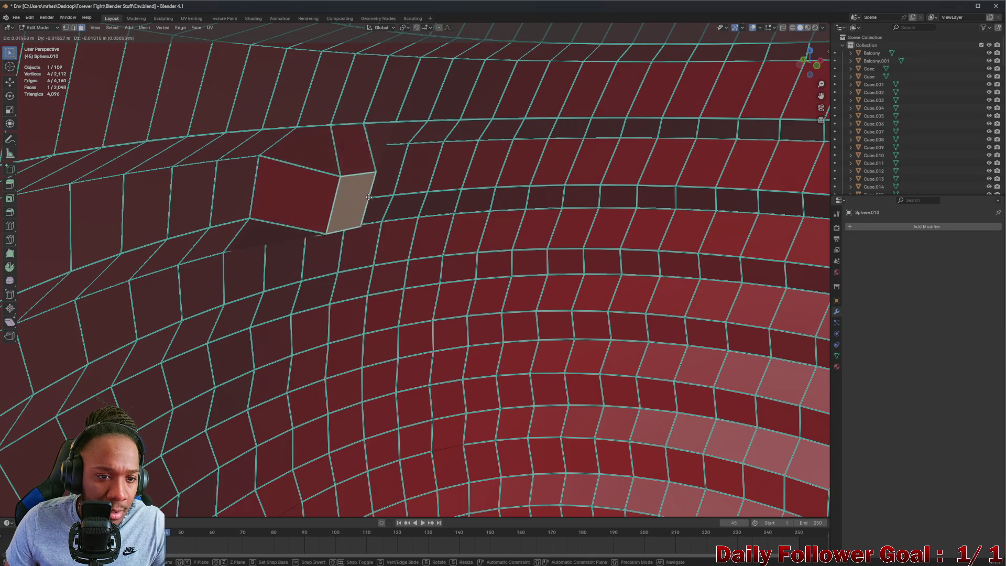
left_click(357, 178)
mouse_move(357, 178)
middle_mouse_down()
mouse_move(457, 212)
mouse_move(444, 246)
middle_mouse_up()
scroll(457, 211, "down", 2)
key("ctrl+z")
Select a different face and orbit to a side view of the sphere
left_click(547, 250)
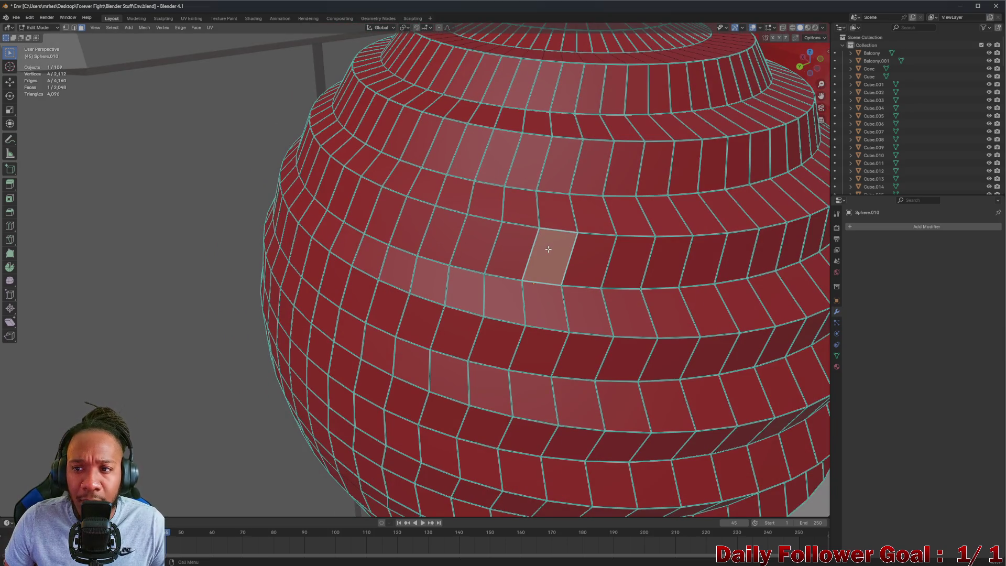
scroll(627, 212, "down", 5)
middle_click_drag(628, 212, 579, 295)
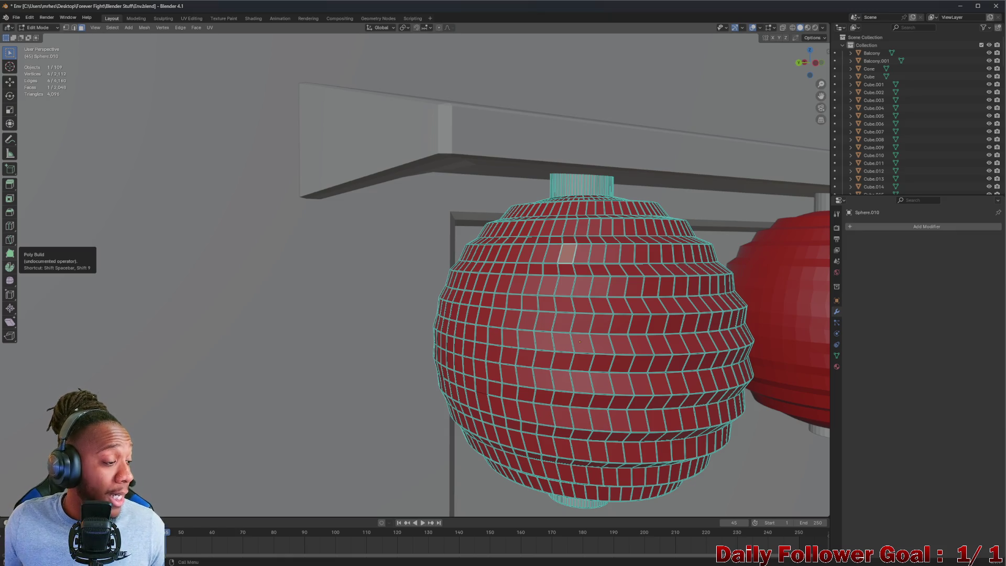
scroll(459, 299, "up", 8)
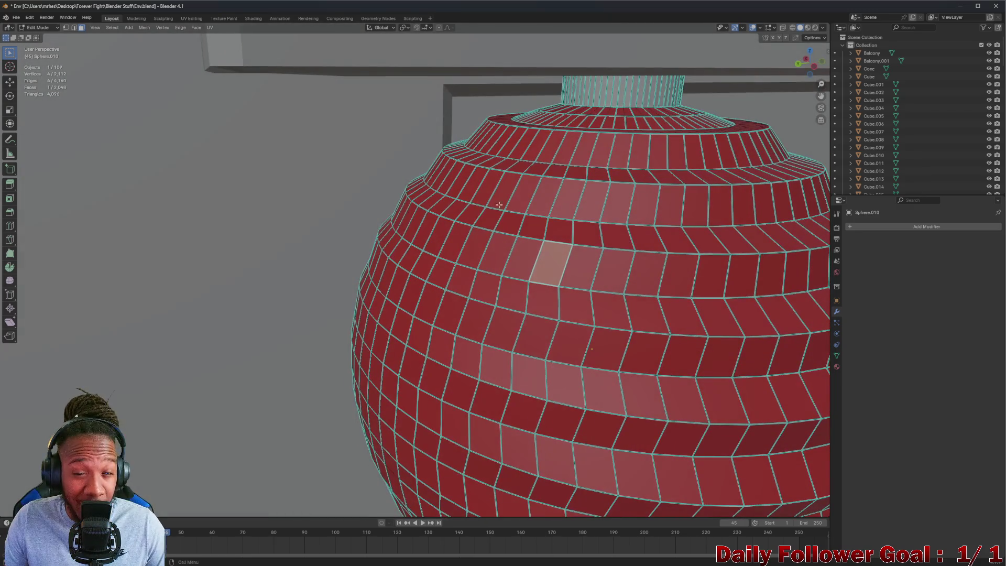
mouse_move(499, 204)
middle_mouse_down()
mouse_move(451, 223)
mouse_move(448, 185)
middle_mouse_up()
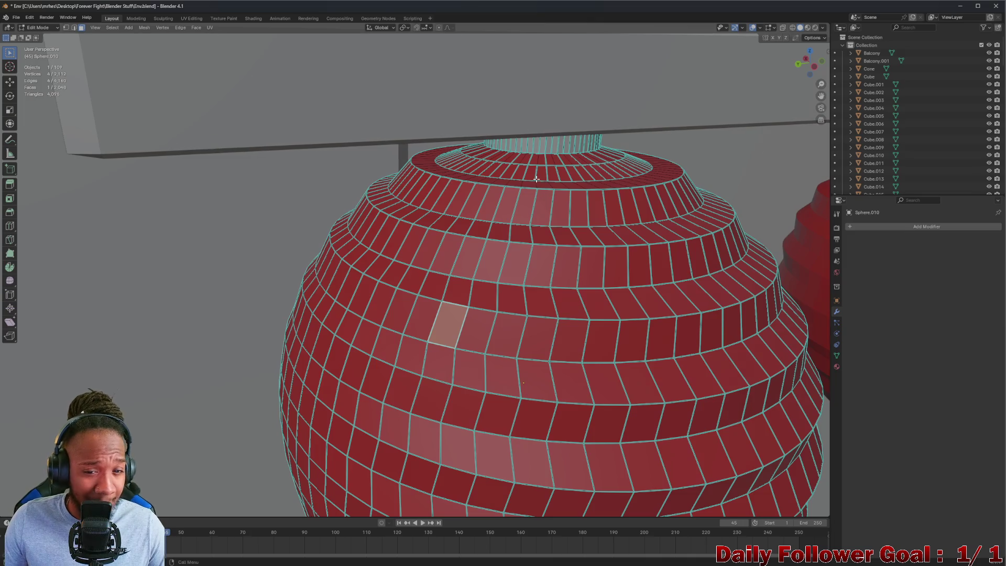
middle_click_drag(537, 179, 412, 255)
middle_click_drag(475, 237, 527, 231)
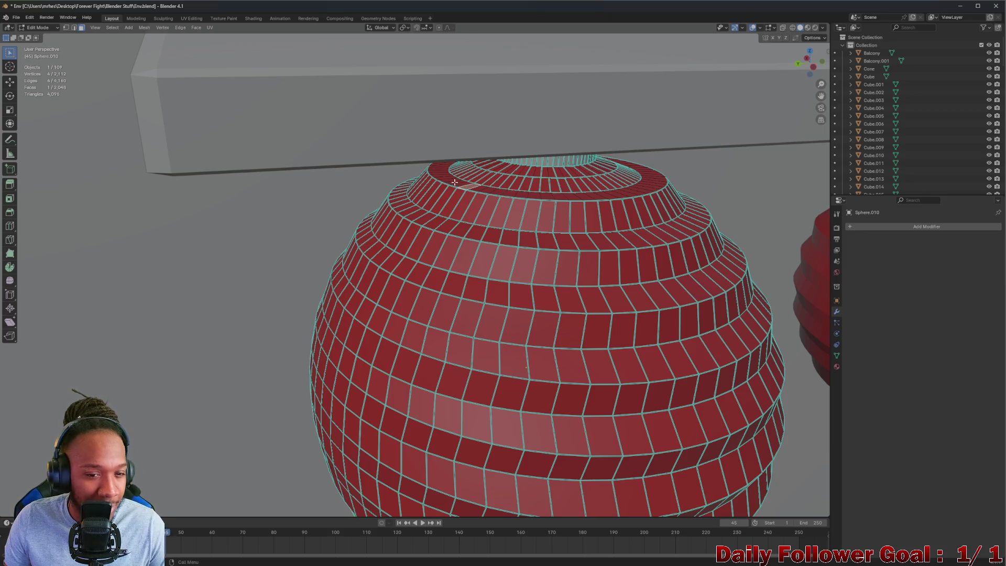
mouse_move(442, 178)
middle_mouse_down()
mouse_move(512, 224)
mouse_move(547, 216)
mouse_move(556, 200)
mouse_move(583, 200)
mouse_move(564, 314)
mouse_move(564, 173)
mouse_move(446, 184)
mouse_move(452, 208)
mouse_move(503, 117)
mouse_move(456, 172)
mouse_move(410, 133)
mouse_move(468, 151)
mouse_move(438, 158)
mouse_move(468, 133)
mouse_move(512, 144)
mouse_move(430, 413)
mouse_move(485, 307)
mouse_move(472, 366)
mouse_move(474, 197)
mouse_move(550, 155)
mouse_move(498, 67)
mouse_move(510, 103)
mouse_move(447, 262)
mouse_move(419, 215)
mouse_move(437, 177)
middle_mouse_up()
scroll(566, 200, "up", 4)
scroll(583, 201, "down", 6)
scroll(446, 184, "up", 5)
scroll(451, 208, "down", 5)
scroll(503, 117, "up", 5)
scroll(503, 117, "down", 5)
scroll(409, 132, "up", 5)
scroll(409, 132, "down", 5)
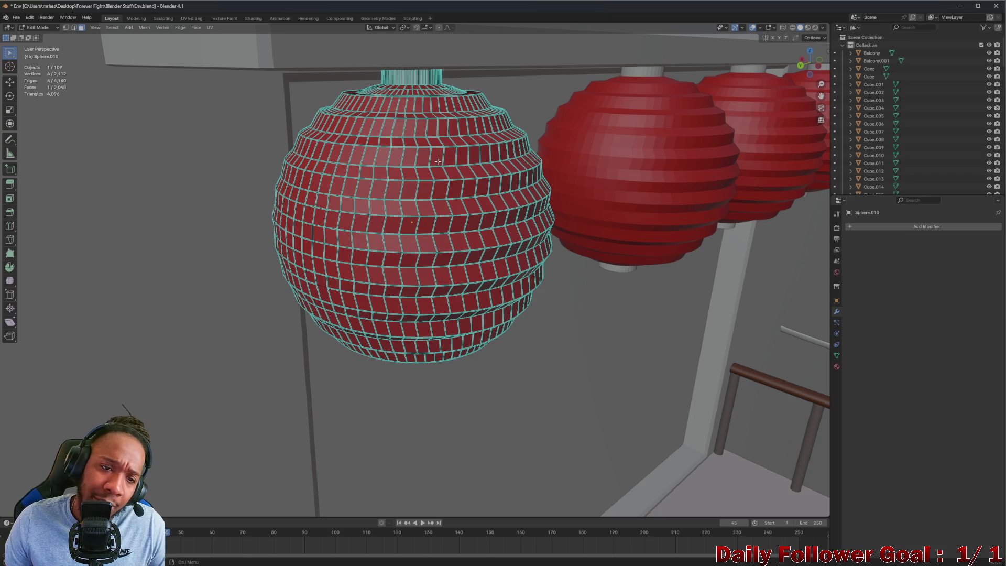
Orbit out to see the lantern row, then switch to the Google results in the browser
middle_click_drag(471, 167, 590, 168)
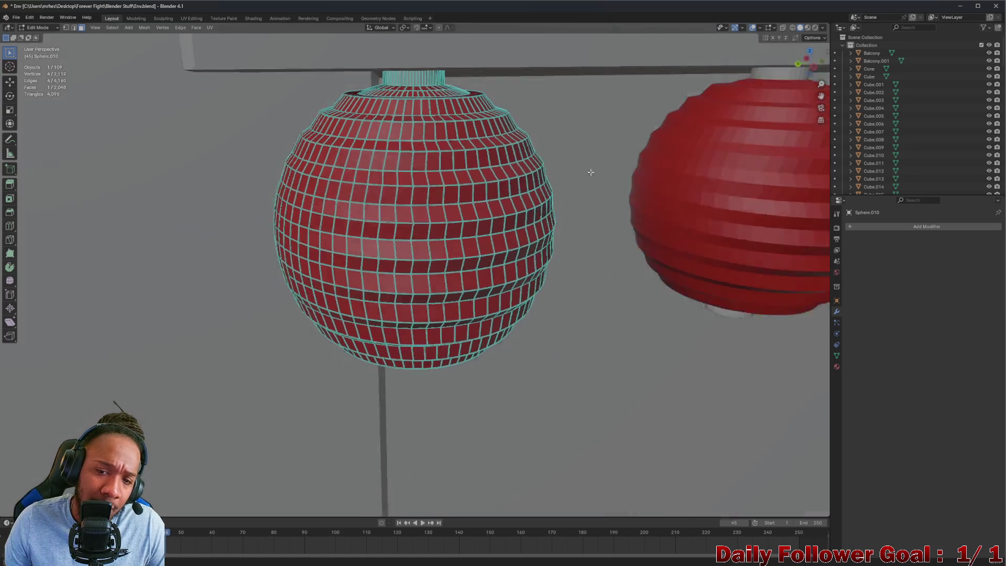
scroll(534, 194, "down", 5)
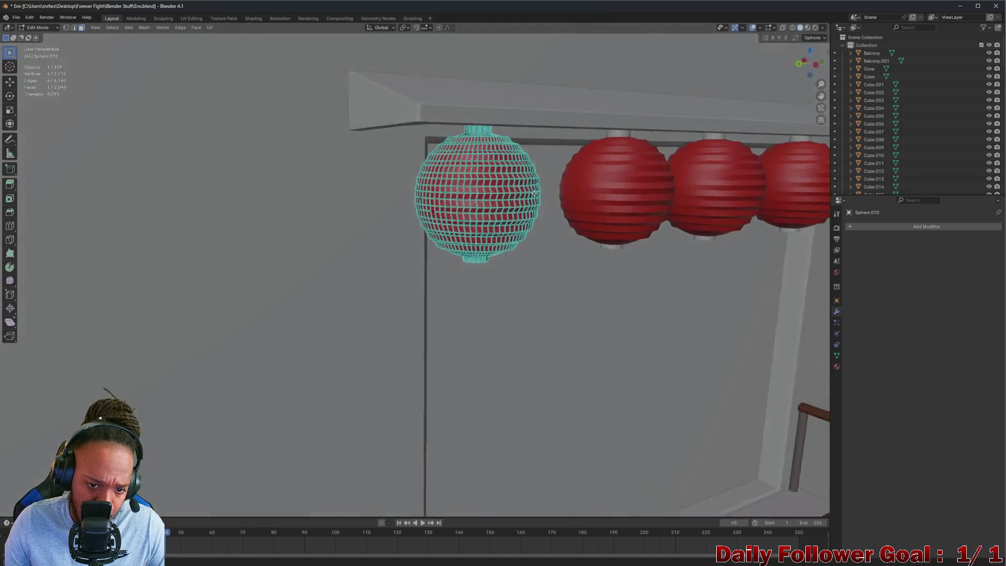
mouse_move(533, 194)
middle_mouse_down()
mouse_move(606, 175)
mouse_move(563, 178)
mouse_move(530, 196)
mouse_move(503, 219)
mouse_move(503, 260)
mouse_move(500, 247)
middle_mouse_up()
scroll(503, 219, "down", 2)
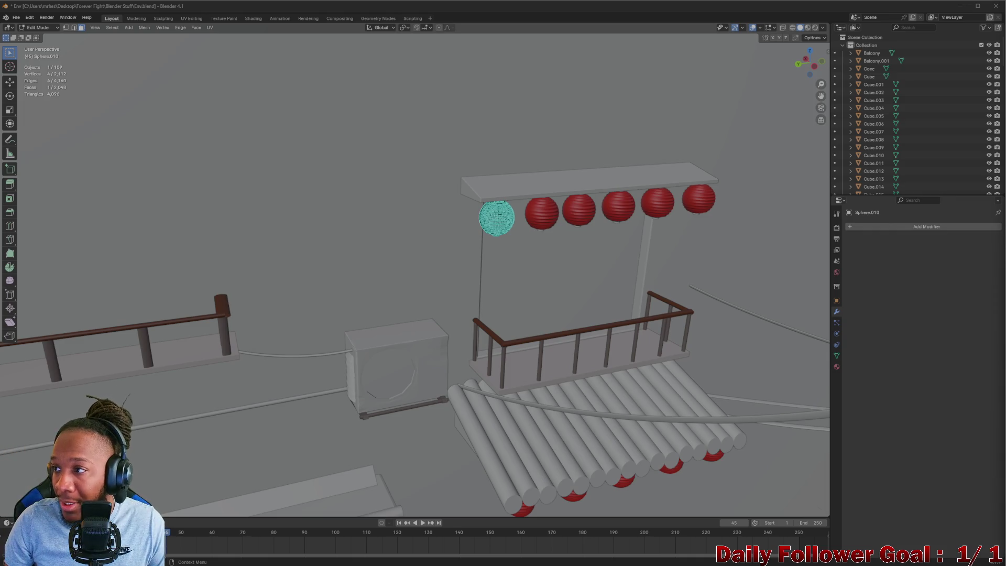
key("alt+Tab")
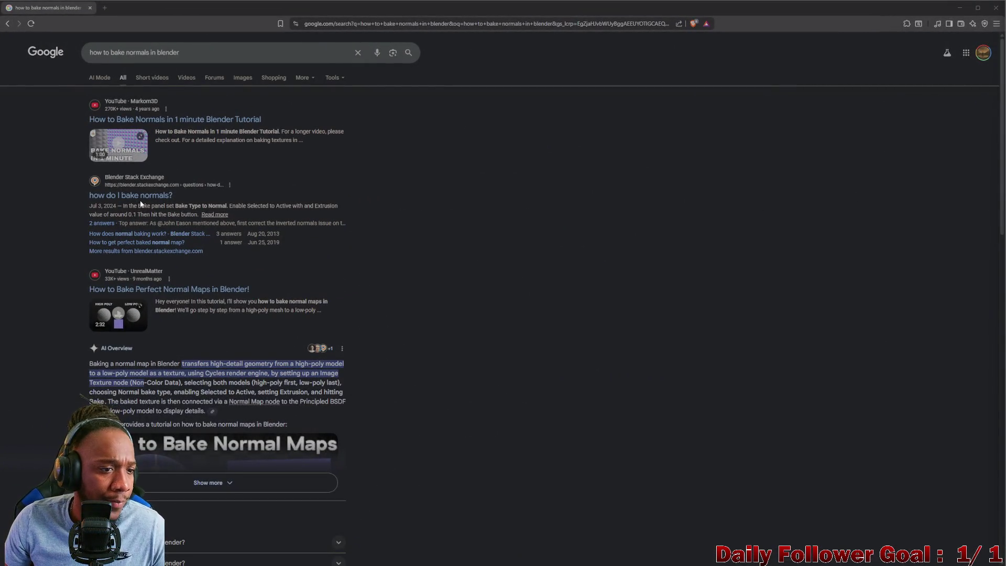
Open the first result, 'How to Bake Normals in 1 minute', on YouTube
left_click(123, 155)
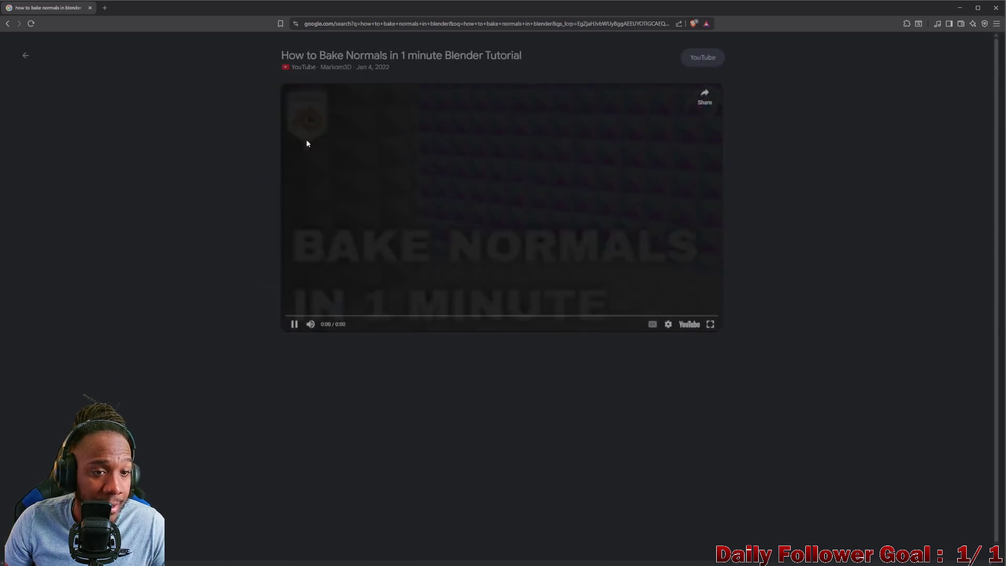
left_click(436, 60)
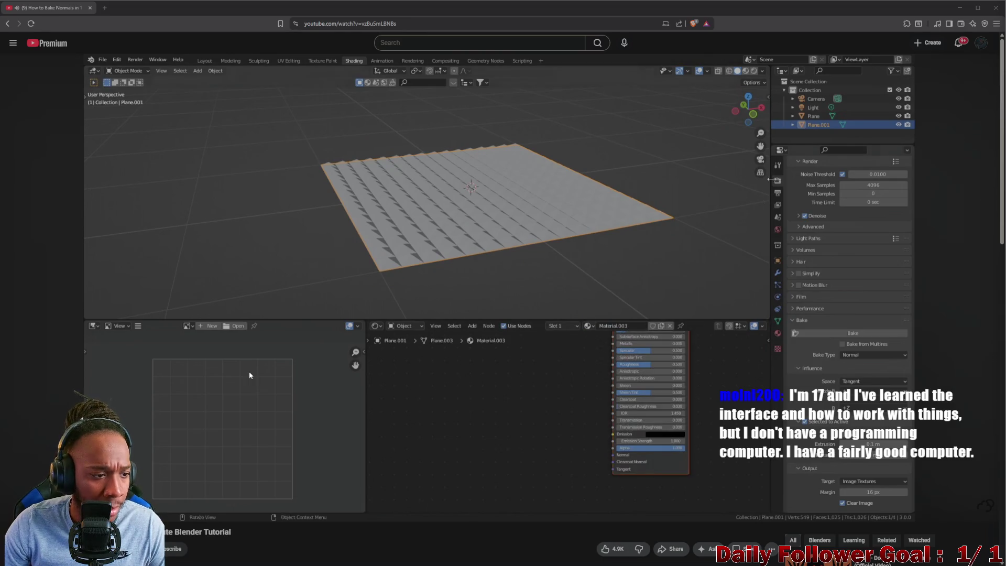
Pause and resume the tutorial, then rewind a few seconds to rewatch the bake setup
left_click(241, 294)
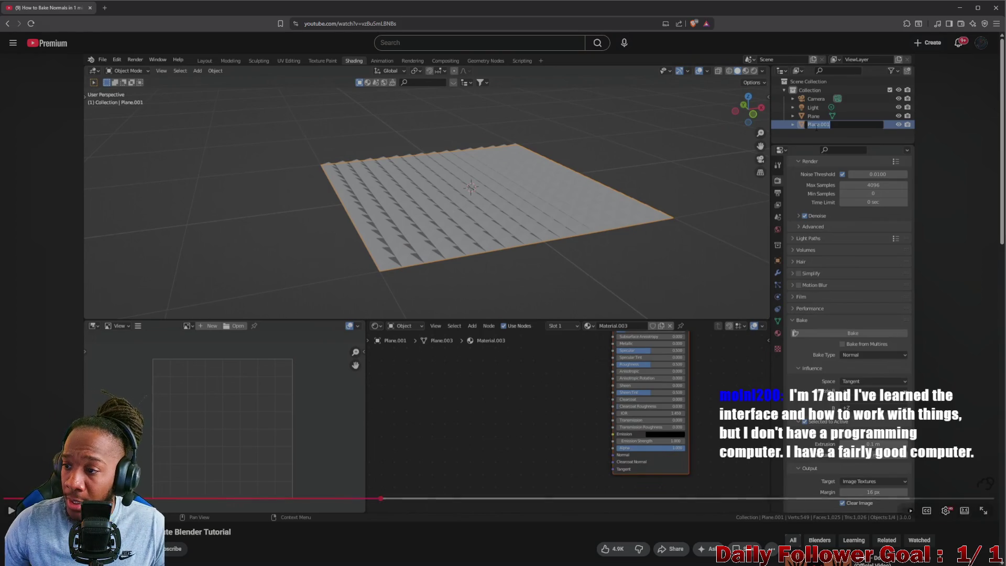
left_click(726, 192)
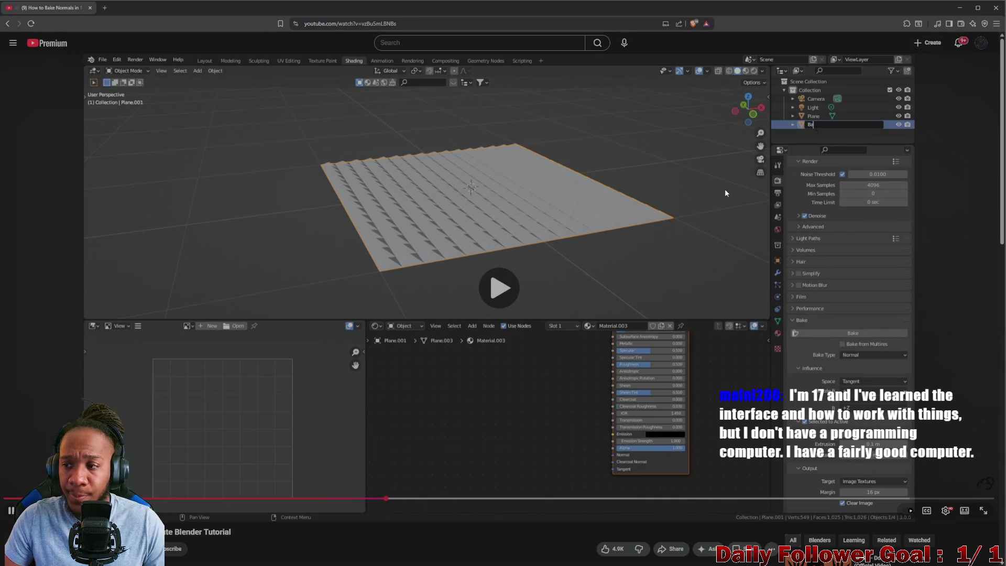
left_click(725, 191)
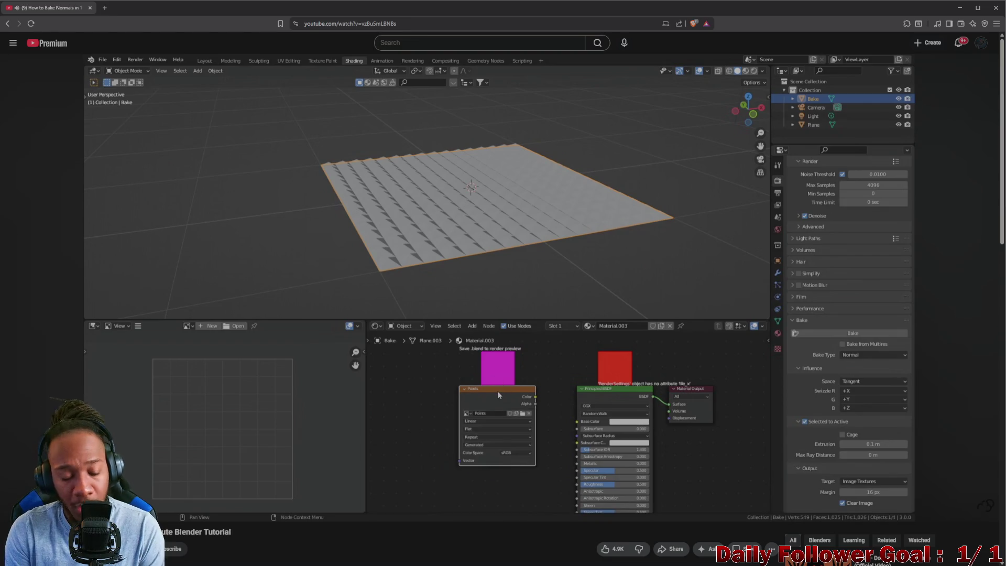
key("Left")
key("Left")
key("Left")
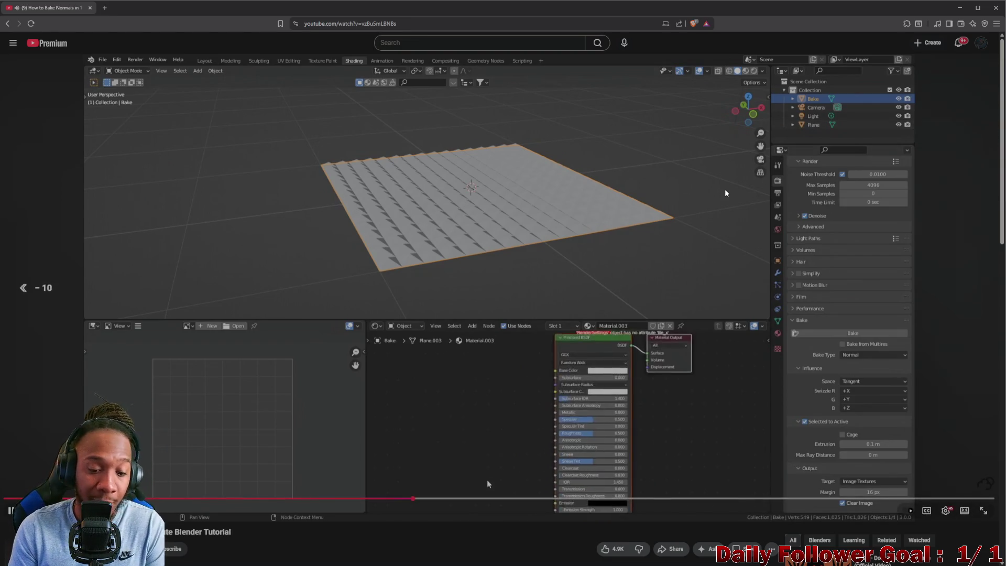
key("Left")
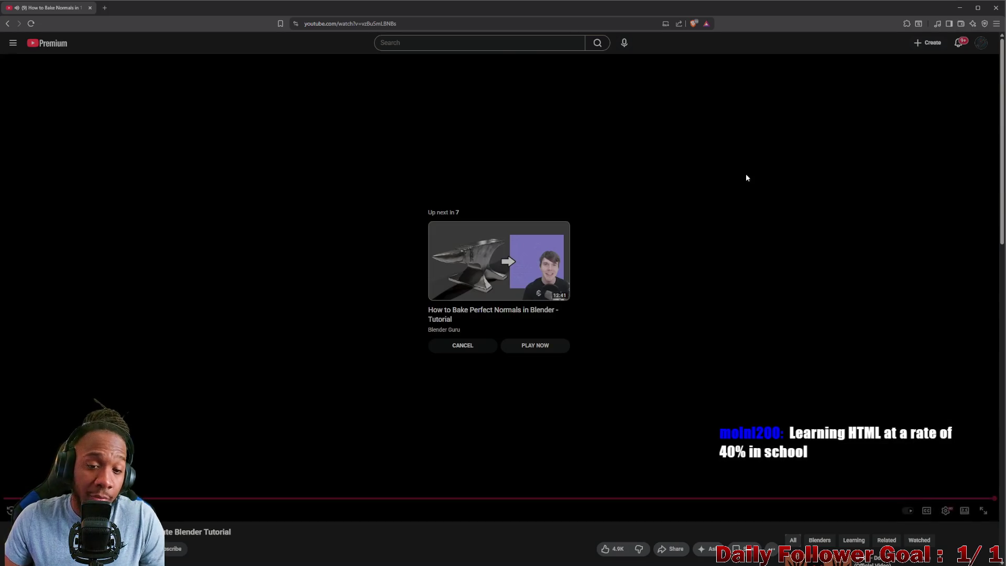
Cancel the Up next autoplay of the following tutorial
left_click(454, 351)
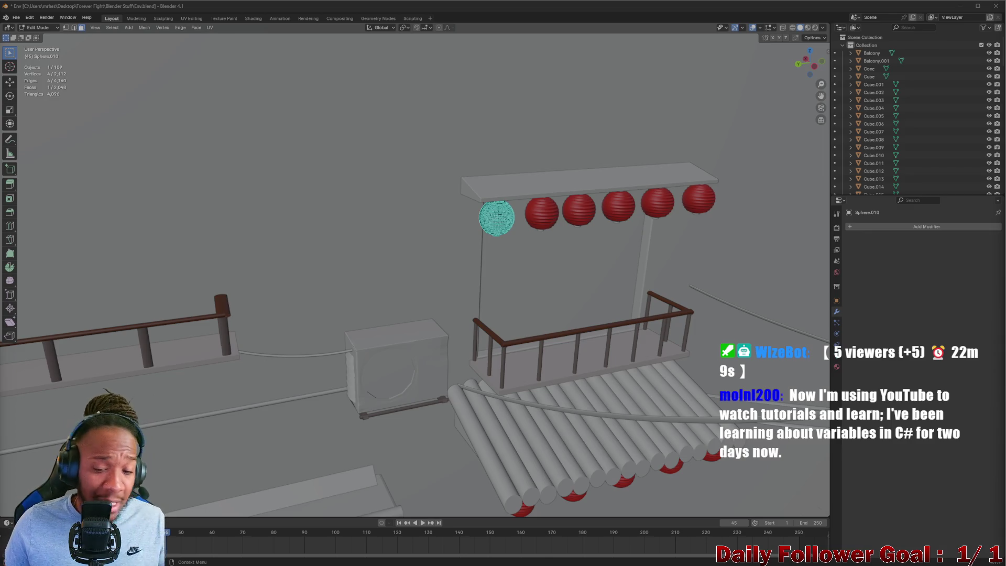
Orbit over the balcony to the lantern sphere and select a single face near its top
scroll(746, 45, "down", 4)
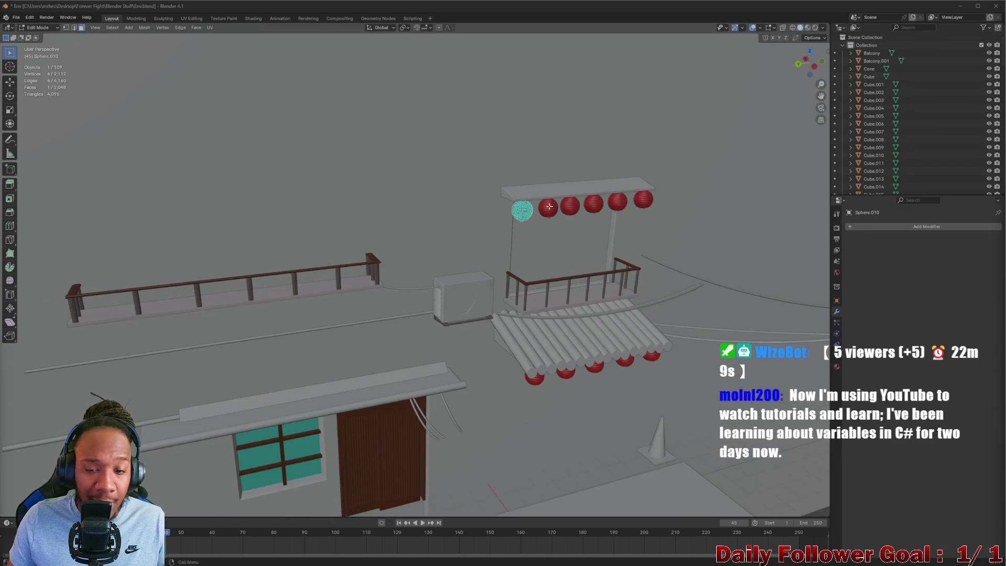
mouse_move(708, 131)
middle_mouse_down()
mouse_move(619, 277)
mouse_move(530, 265)
mouse_move(571, 322)
mouse_move(415, 232)
mouse_move(483, 223)
middle_mouse_up()
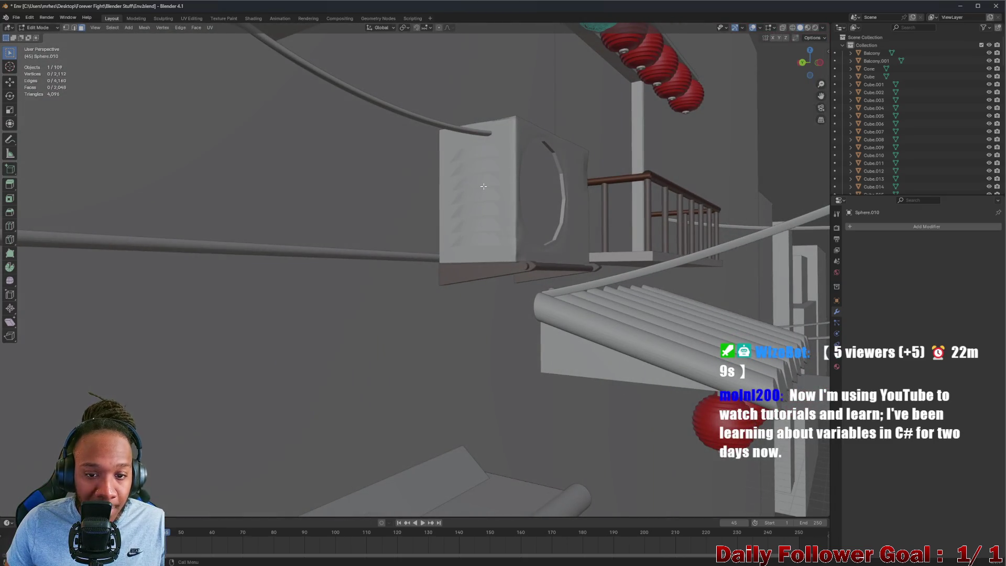
mouse_move(483, 186)
middle_mouse_down()
mouse_move(518, 207)
mouse_move(507, 212)
mouse_move(565, 221)
mouse_move(544, 77)
mouse_move(546, 117)
middle_mouse_up()
scroll(468, 138, "up", 6)
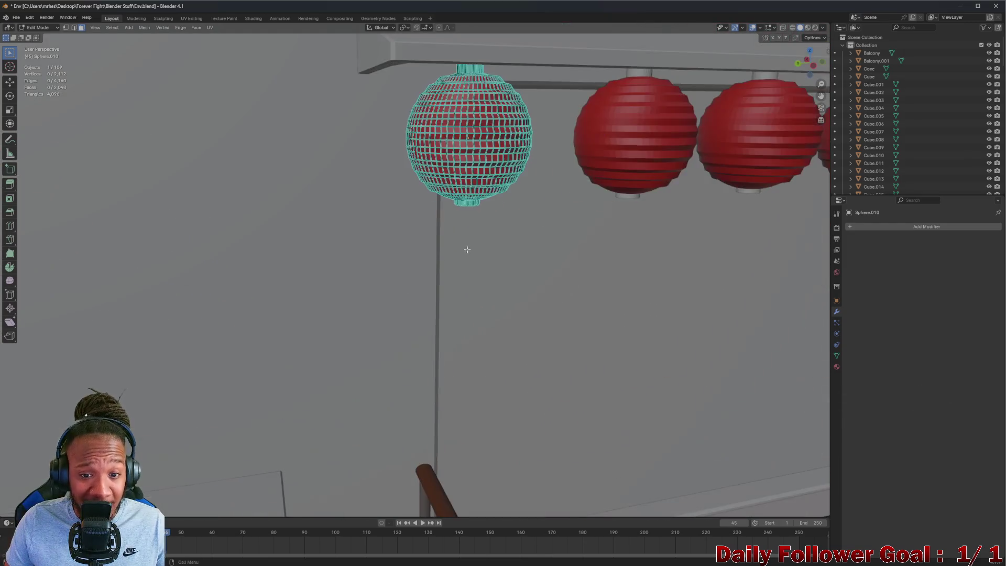
left_click(467, 149)
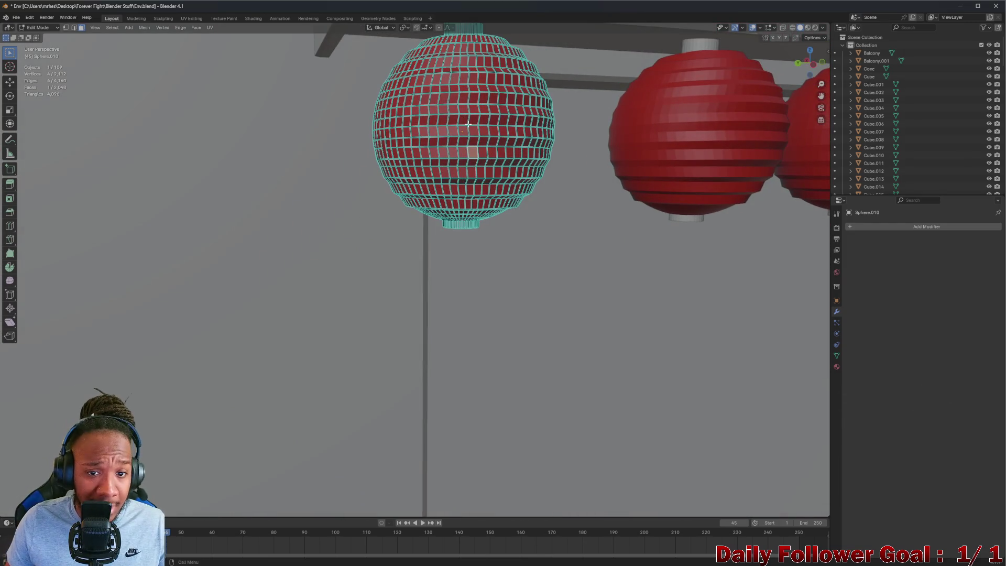
left_click(470, 131)
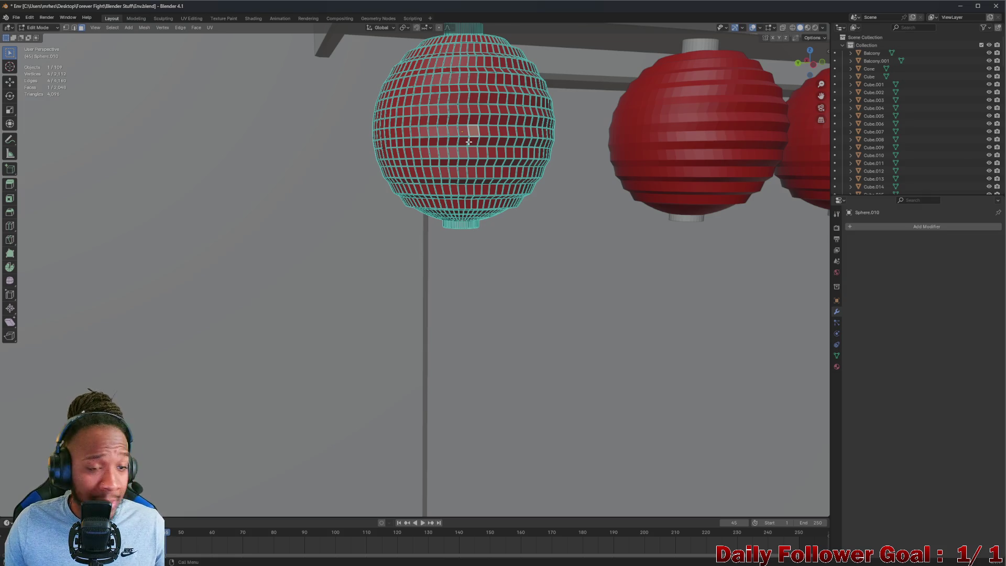
middle_click_drag(468, 142, 483, 112)
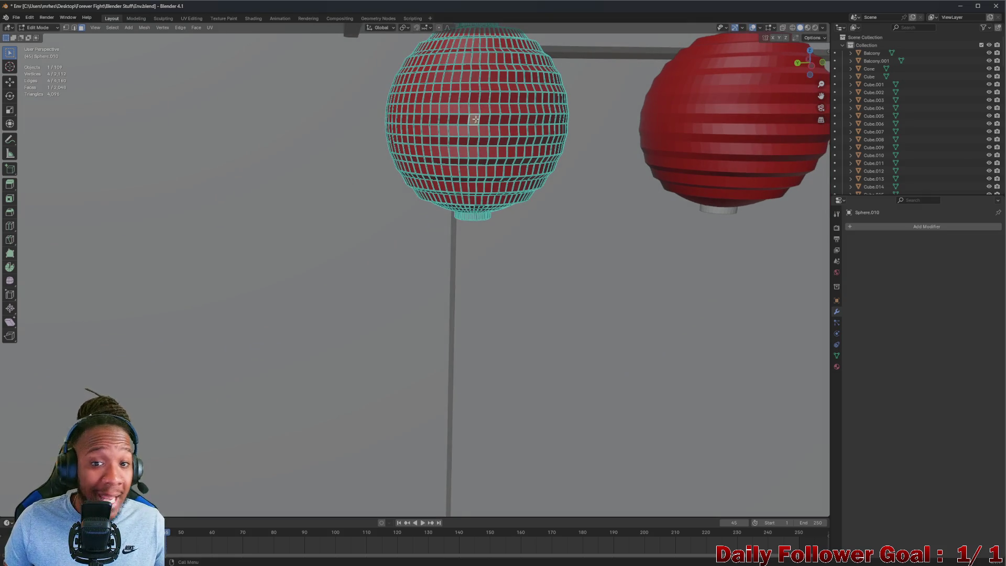
left_click(475, 105)
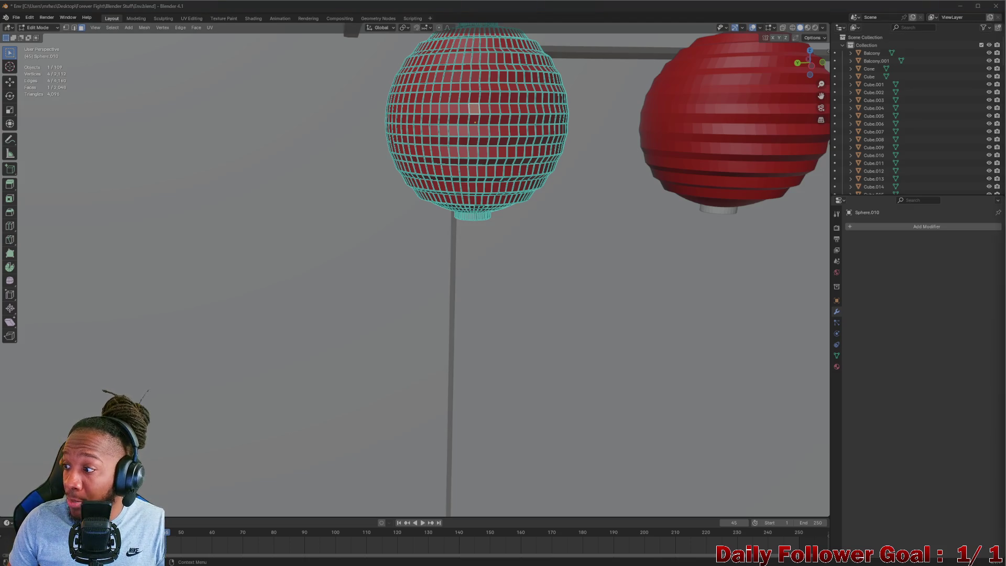
Look up at the sphere and box-select a band of its faces
middle_click_drag(755, 137, 454, 152)
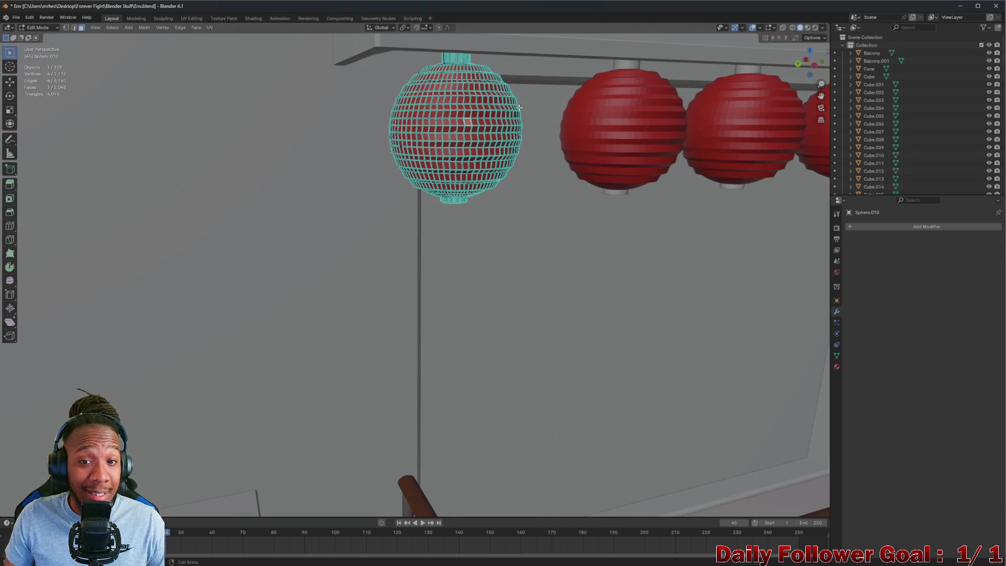
scroll(519, 107, "up", 2)
left_click_drag(403, 37, 519, 46)
mouse_move(399, 239)
middle_mouse_down()
mouse_move(446, 246)
mouse_move(389, 229)
mouse_move(283, 222)
mouse_move(462, 240)
mouse_move(408, 133)
middle_mouse_up()
Add more faces and grow the selection across the sphere's middle and bottom rows
left_click(417, 67, "shift")
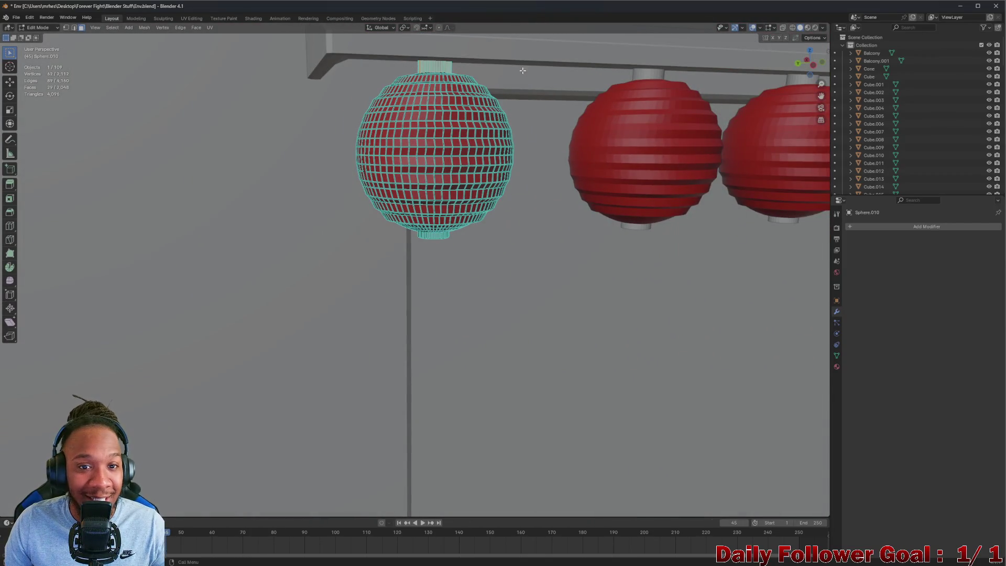
scroll(494, 225, "up", 2)
scroll(421, 253, "up", 1)
left_click(530, 251, "shift")
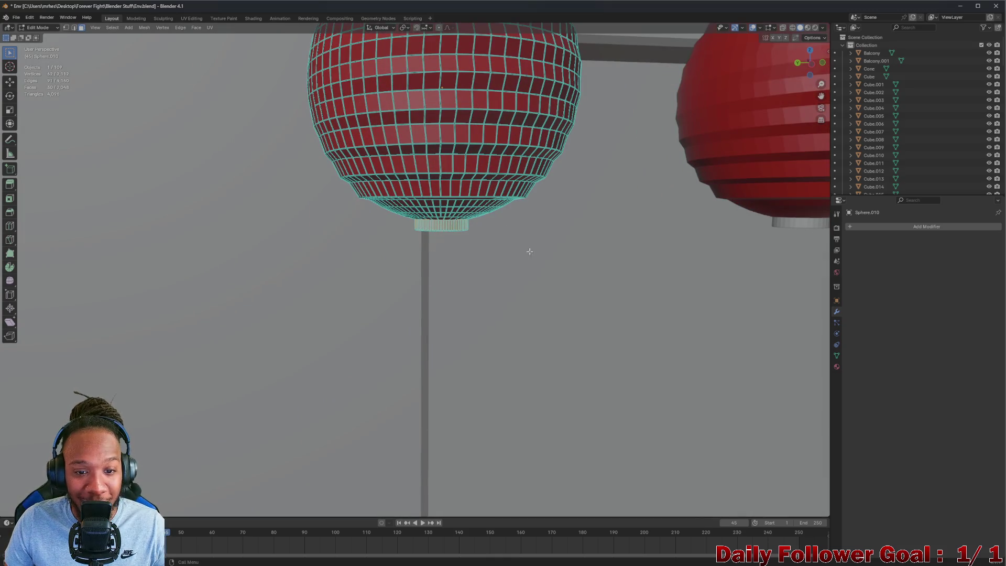
mouse_move(404, 232)
middle_mouse_down()
mouse_move(294, 204)
mouse_move(220, 205)
mouse_move(529, 186)
mouse_move(307, 131)
middle_mouse_up()
key("ctrl+KP_Add")
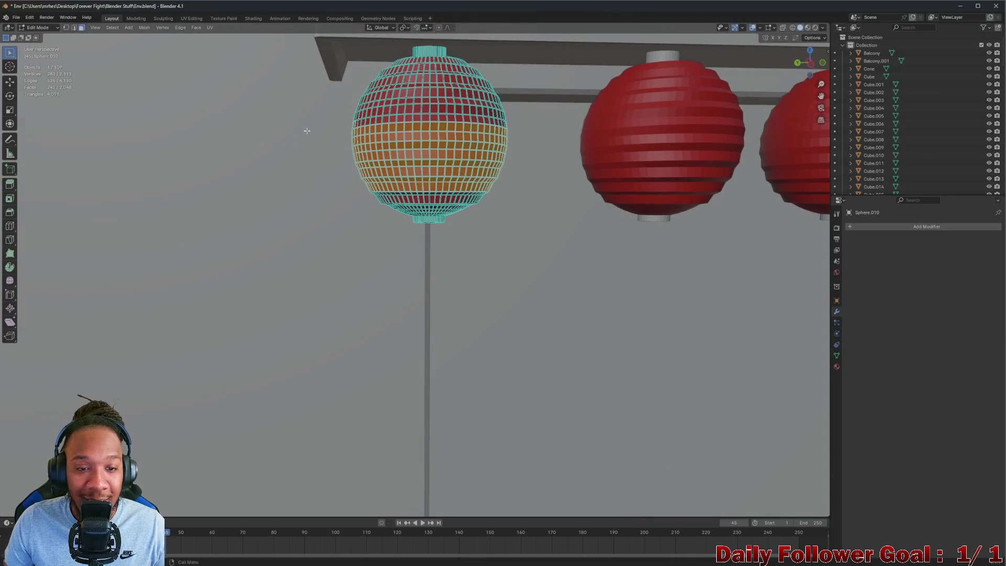
left_click_drag(329, 85, 562, 179)
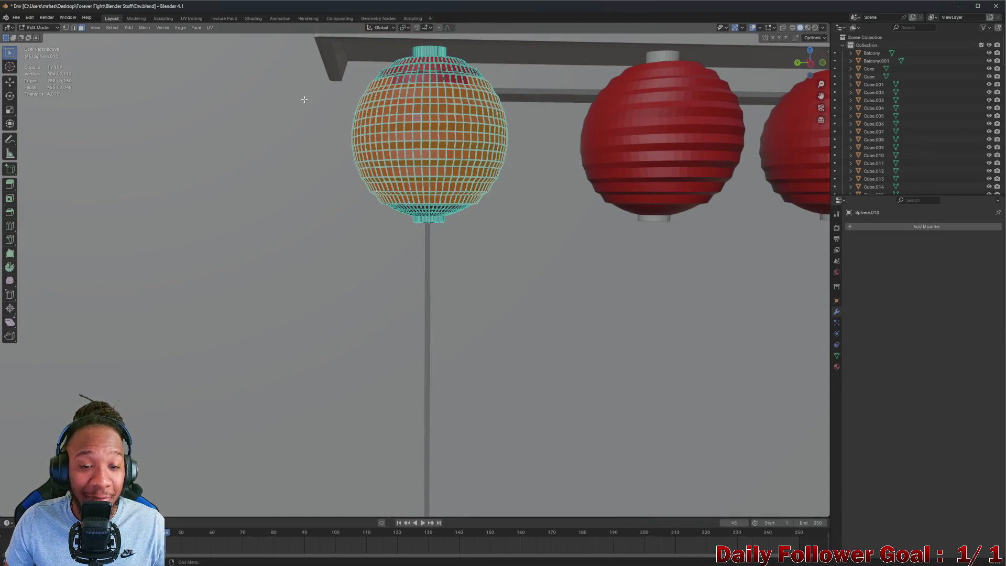
left_click_drag(326, 78, 582, 215)
left_click_drag(329, 57, 568, 225)
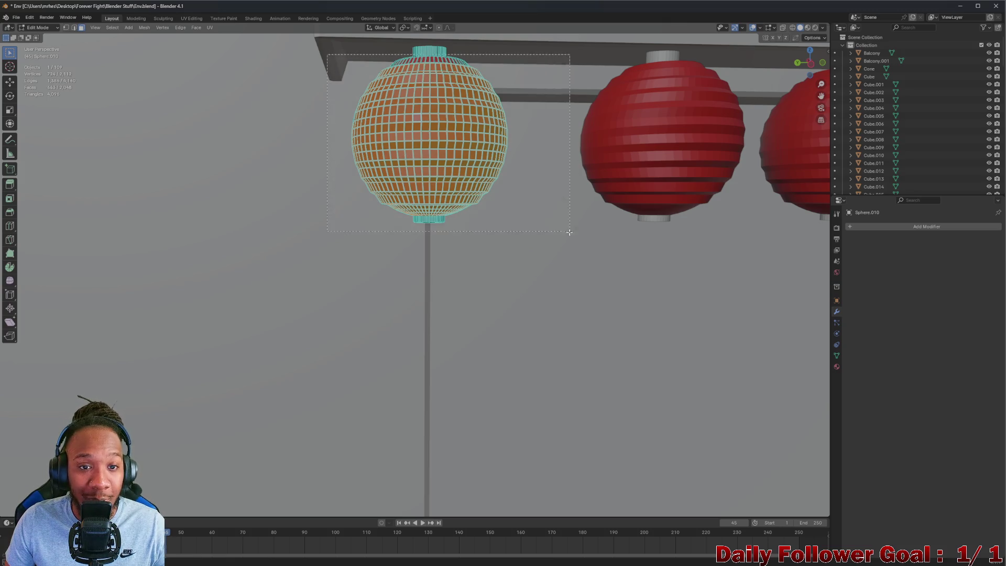
mouse_move(568, 224)
middle_mouse_down()
mouse_move(568, 191)
mouse_move(571, 202)
mouse_move(763, 84)
middle_mouse_up()
mouse_move(820, 70)
left_mouse_down()
mouse_move(715, 151)
mouse_move(450, 206)
mouse_move(521, 159)
mouse_move(445, 159)
mouse_move(344, 120)
left_mouse_up()
Select every face of the sphere, then clear the selection
key("a")
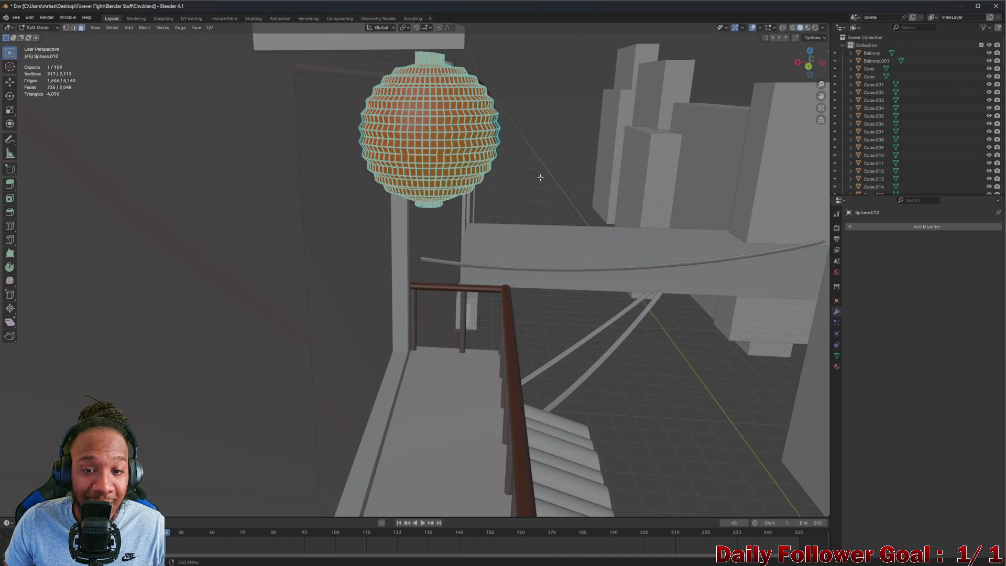
key("alt+a")
mouse_move(540, 177)
middle_mouse_down()
mouse_move(463, 180)
mouse_move(578, 182)
mouse_move(496, 229)
mouse_move(499, 250)
mouse_move(204, 182)
mouse_move(521, 268)
middle_mouse_up()
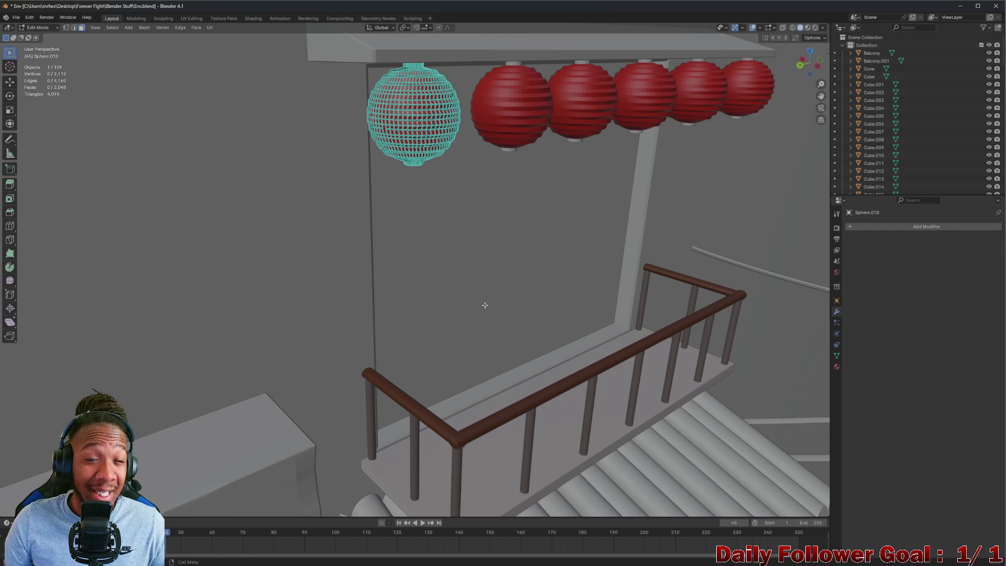
scroll(503, 323, "down", 5)
mouse_move(469, 321)
middle_mouse_down()
mouse_move(447, 316)
mouse_move(440, 292)
mouse_move(546, 284)
middle_mouse_up()
scroll(455, 281, "up", 6)
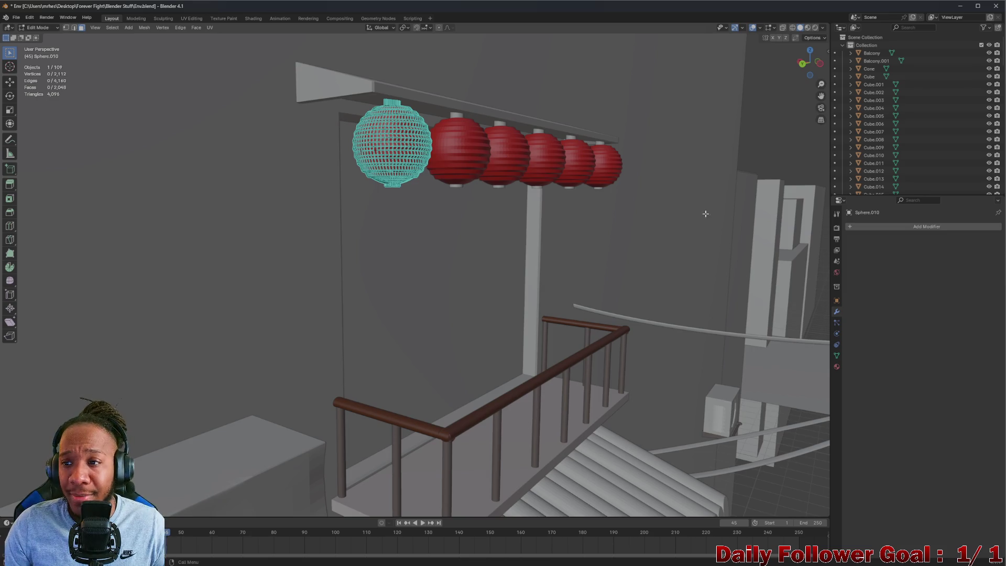
Collapse the Outliner's Collection list and switch from Edit Mode back to Object Mode
left_click(843, 45)
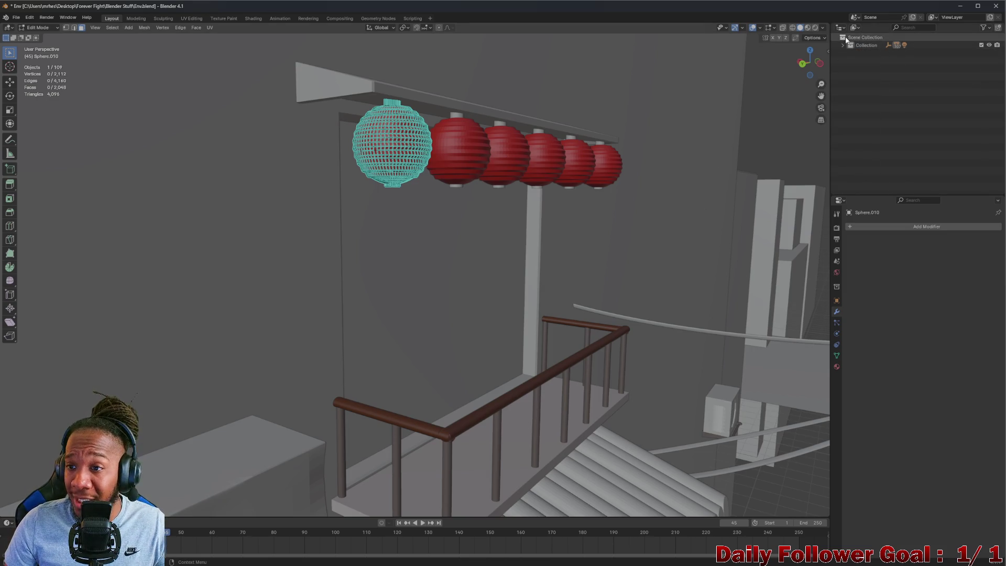
left_click(844, 46)
scroll(844, 63, "down", 3)
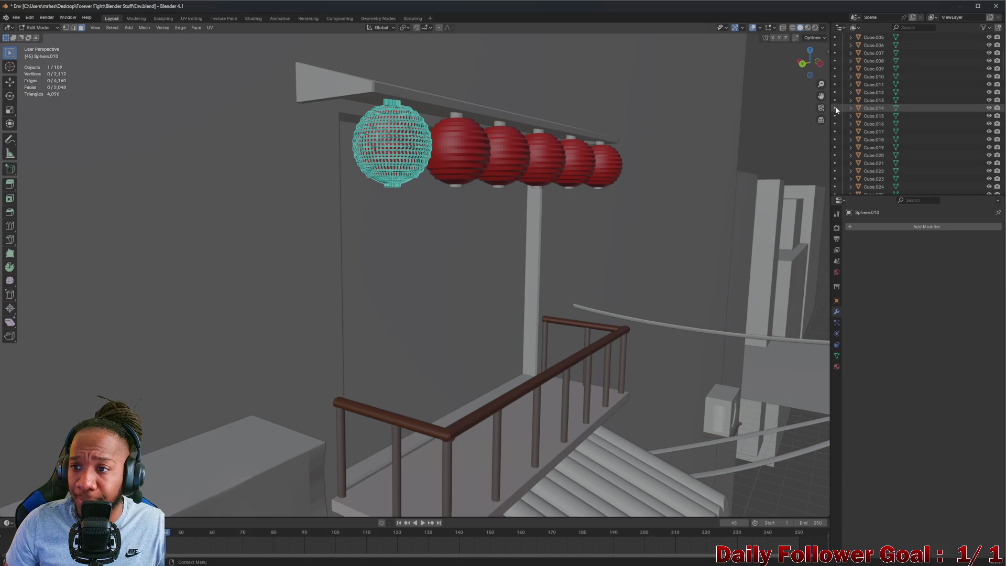
scroll(839, 78, "up", 4)
left_click(842, 44)
mouse_move(503, 220)
middle_mouse_down()
mouse_move(556, 221)
mouse_move(537, 293)
middle_mouse_up()
scroll(547, 251, "down", 4)
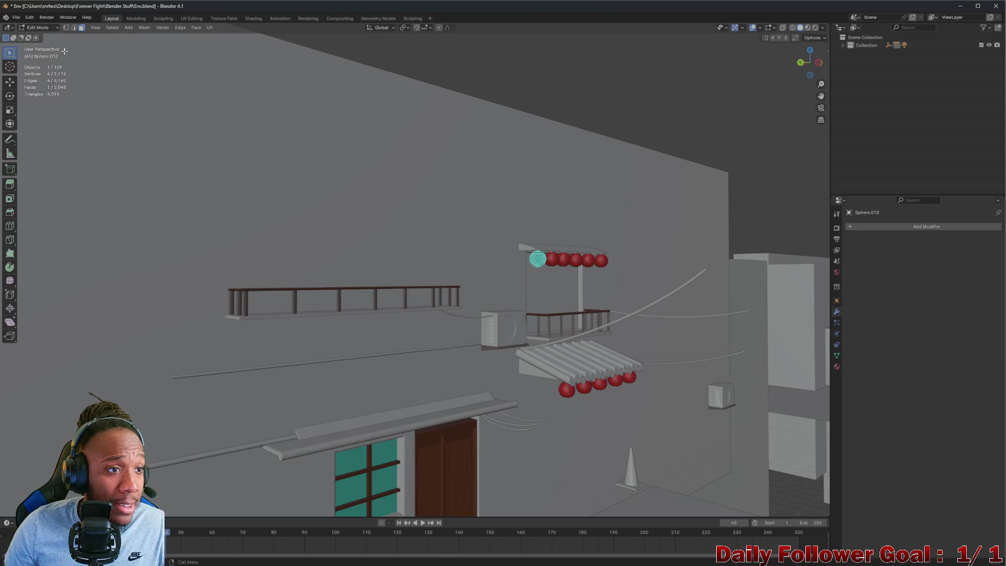
left_click(45, 28)
left_click(36, 42)
Duplicate the red lantern Sphere.010 and place the copy out over the open floor
scroll(484, 251, "up", 4)
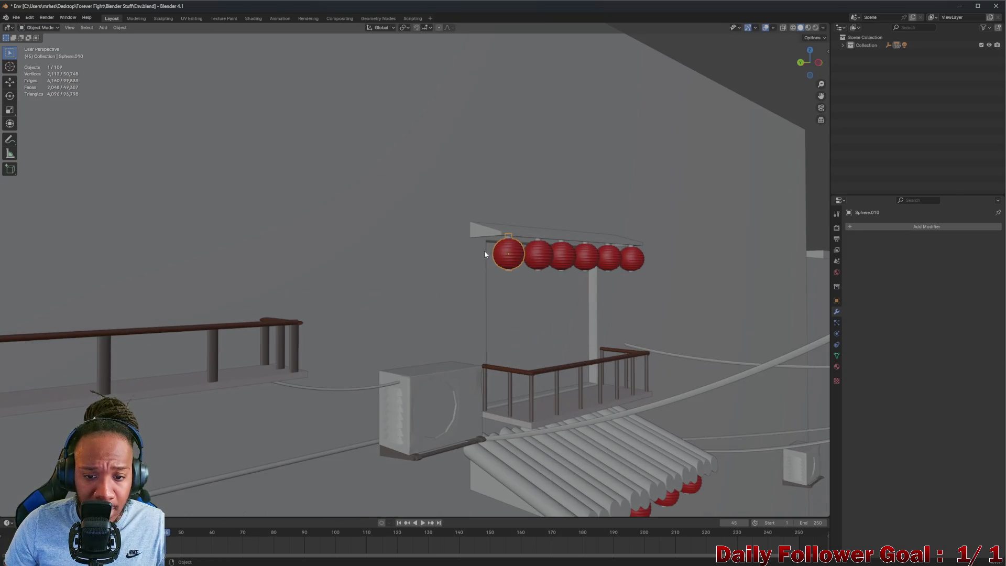
key("shift+d")
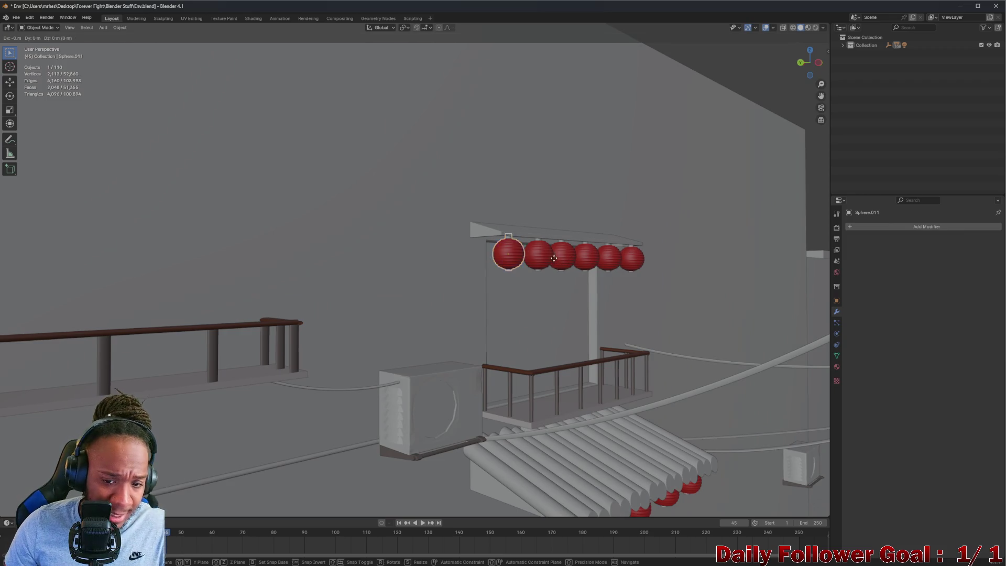
left_click(754, 445)
scroll(754, 450, "down", 3)
scroll(753, 460, "up", 8)
mouse_move(754, 460)
middle_mouse_down()
mouse_move(571, 276)
mouse_move(394, 191)
middle_mouse_up()
Raise the lantern copy along Z and frame the view on it
key("g")
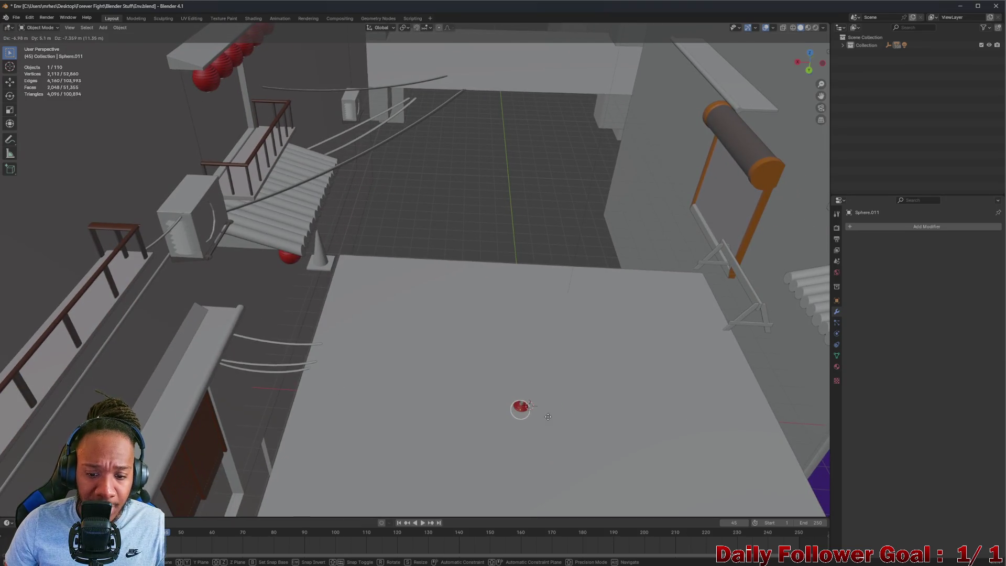
key("z")
left_click(545, 363)
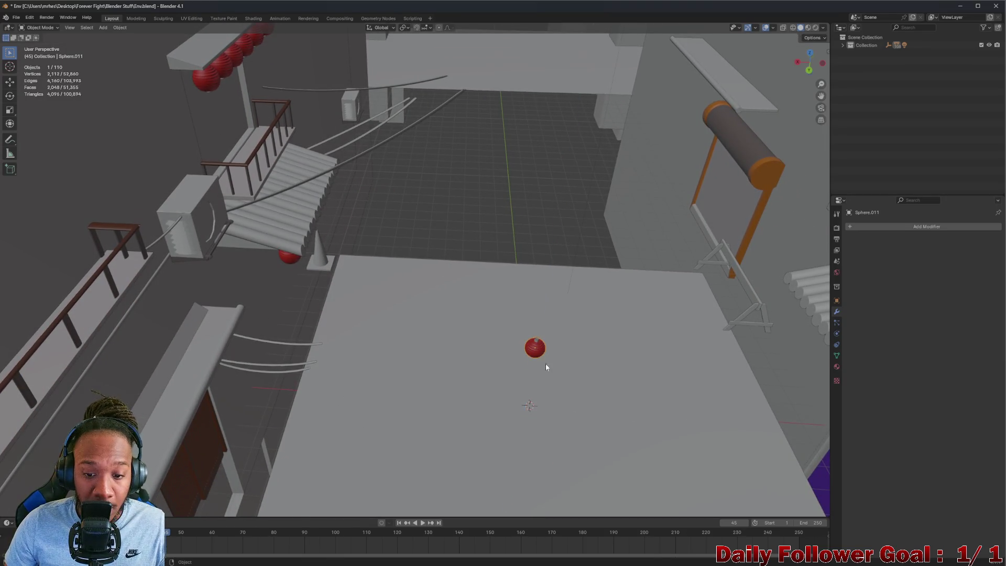
mouse_move(545, 363)
middle_mouse_down()
mouse_move(555, 311)
mouse_move(500, 263)
middle_mouse_up()
key("KP_Decimal")
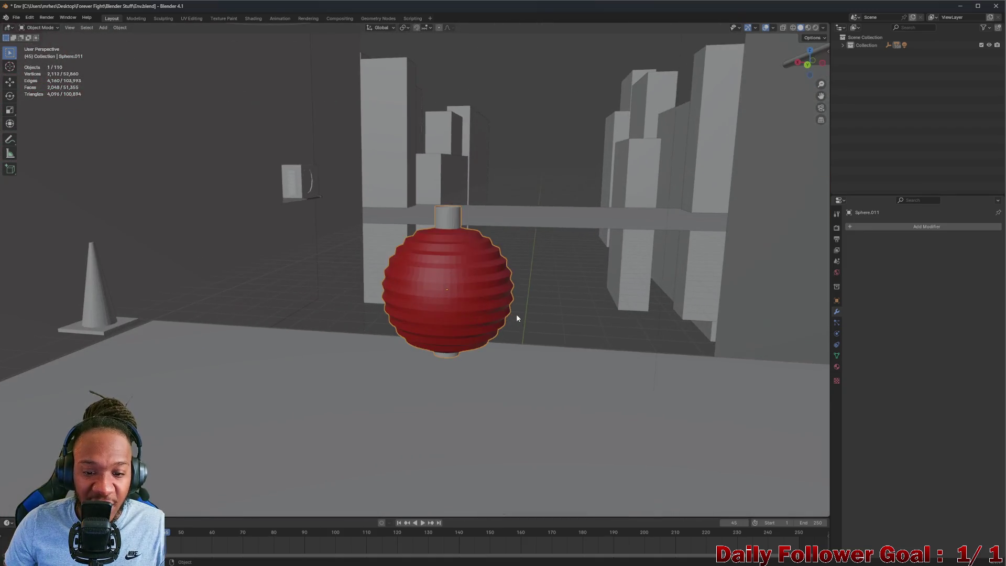
middle_click_drag(517, 313, 532, 299)
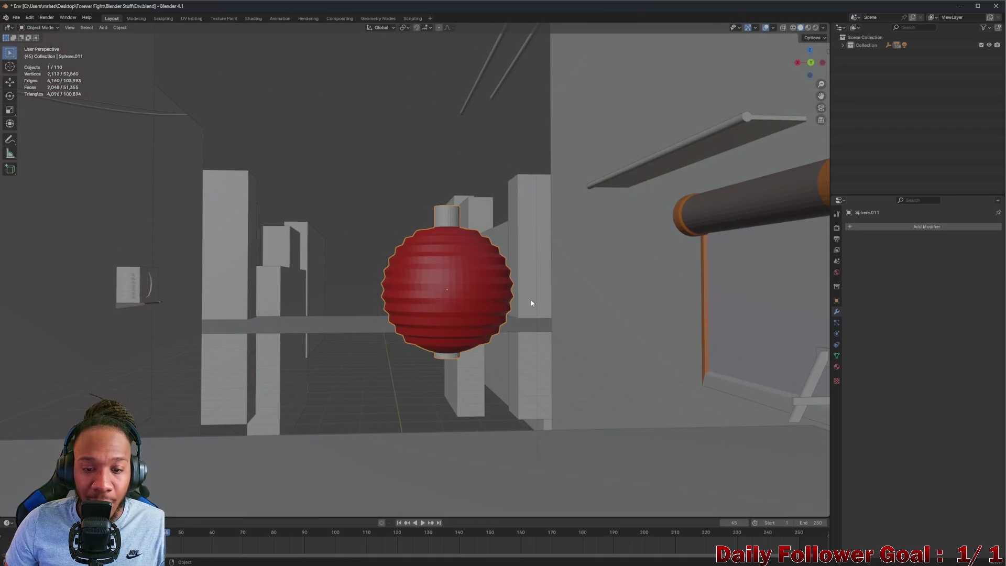
left_click(103, 28)
mouse_move(124, 37)
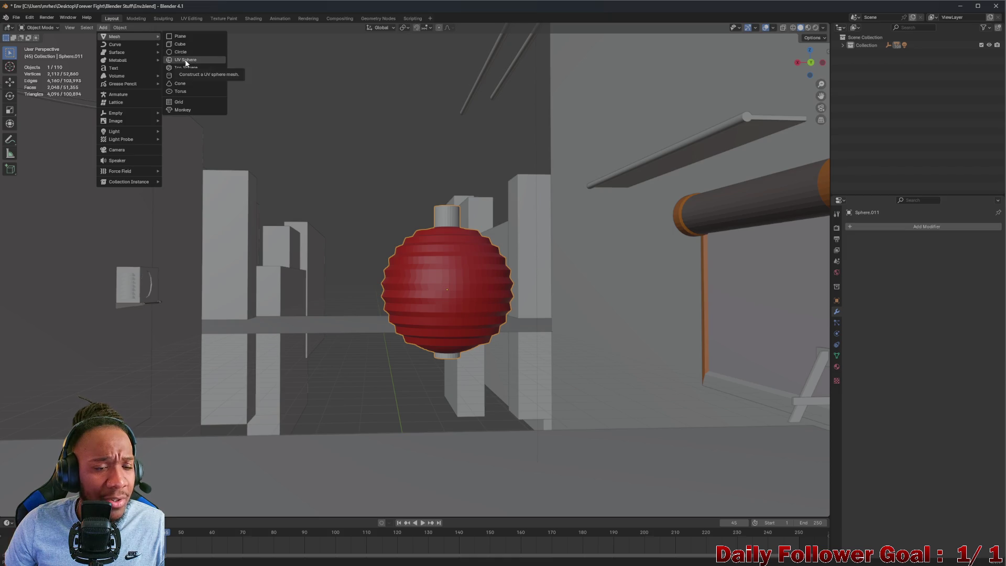
Add a UV sphere and move it up to the left of the lantern
left_click(187, 60)
scroll(426, 378, "down", 4)
mouse_move(434, 399)
middle_mouse_down()
mouse_move(415, 445)
mouse_move(414, 367)
mouse_move(431, 383)
middle_mouse_up()
key("g")
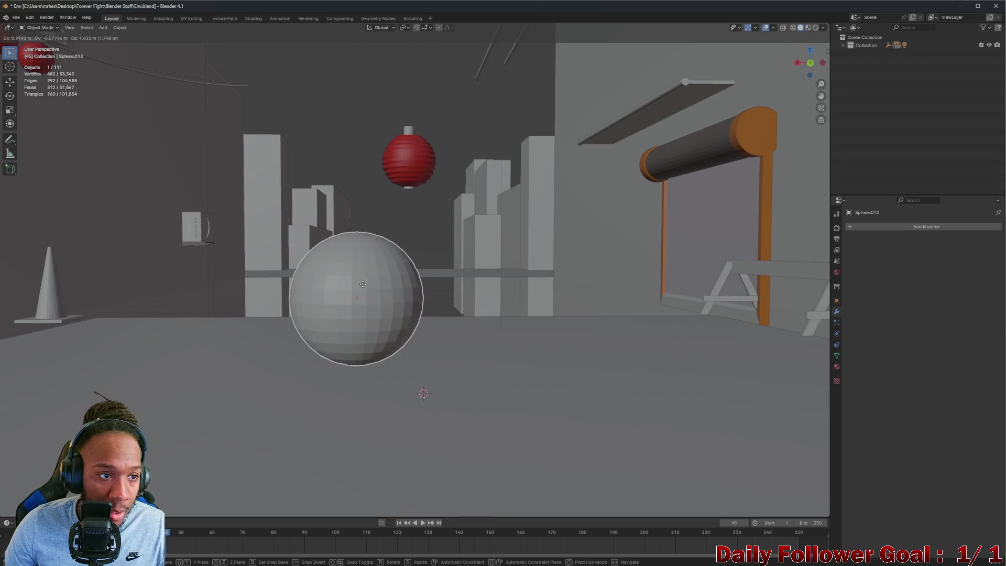
left_click(257, 147)
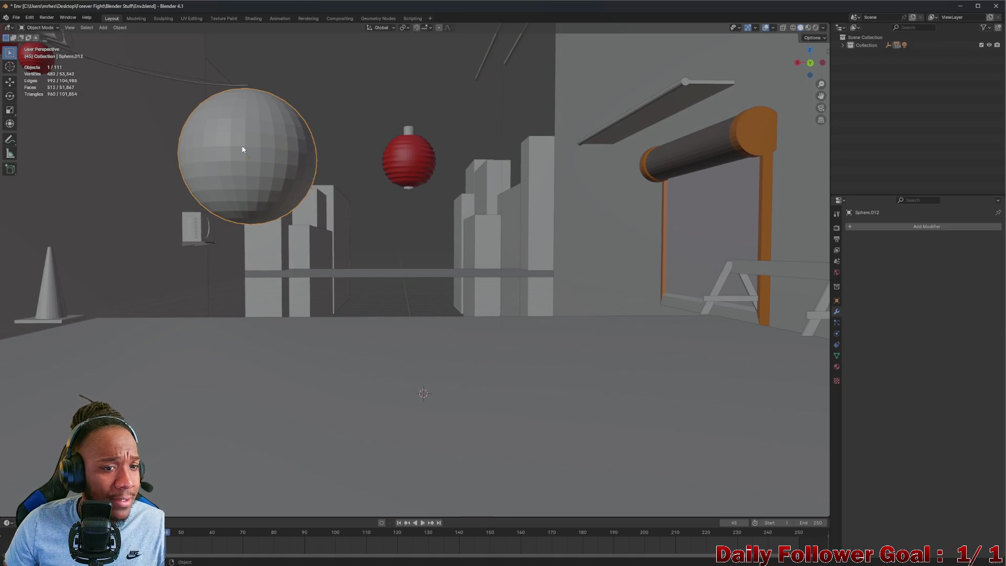
Add an icosphere via Add > Mesh and place it beside the red lantern
left_click(40, 27)
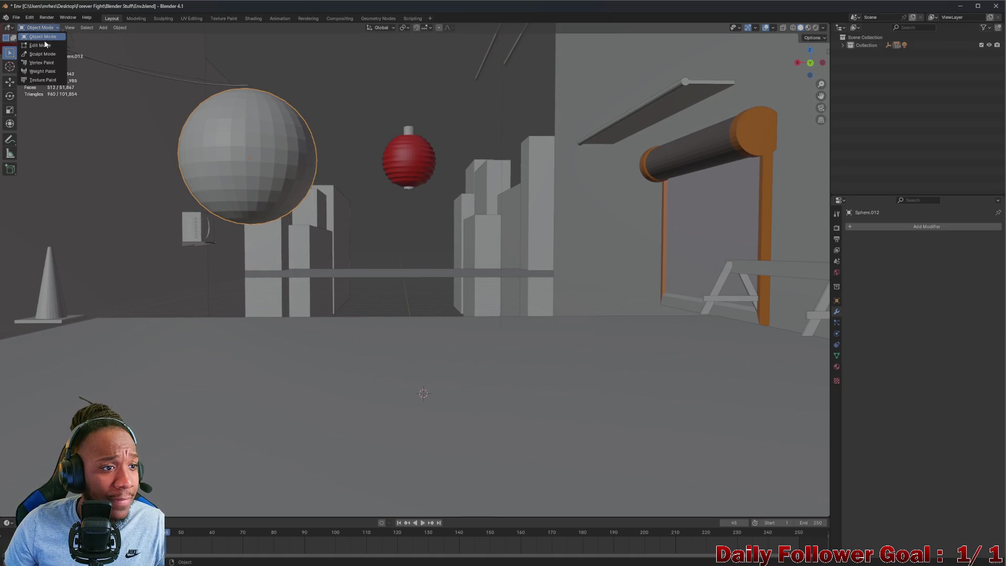
left_click(103, 27)
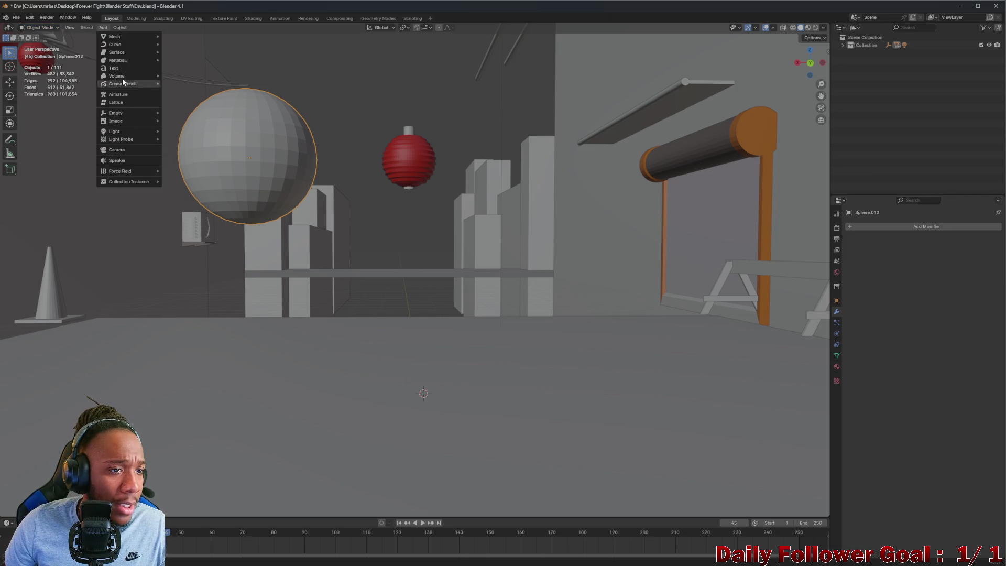
mouse_move(114, 37)
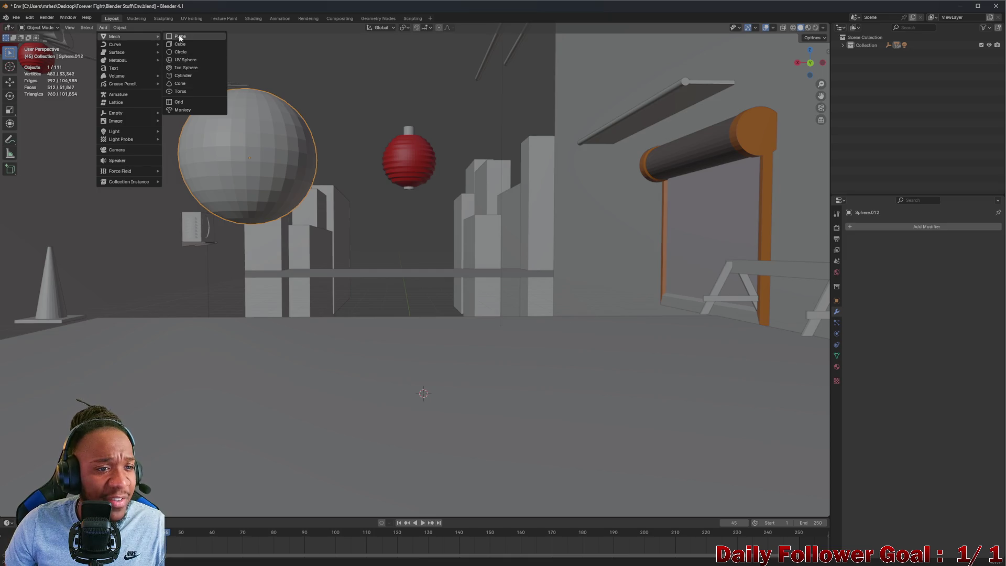
left_click(186, 67)
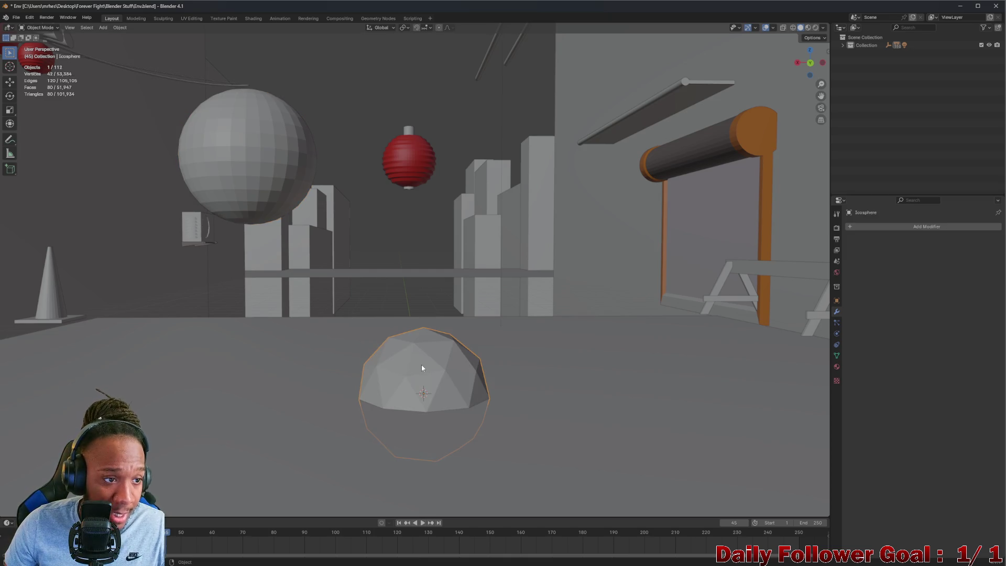
key("g")
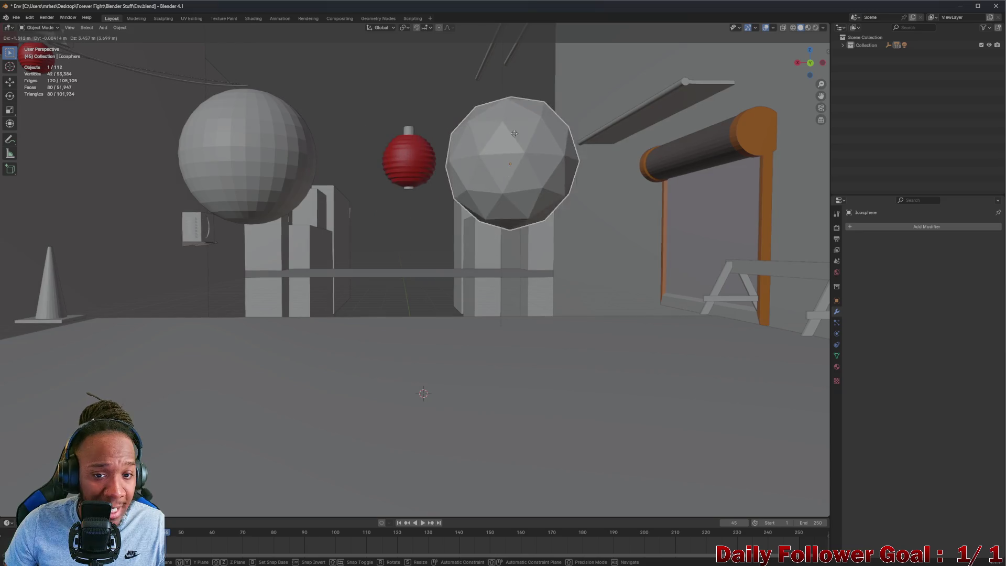
left_click(514, 134)
Compare placement by alternately selecting the large left sphere and the icosphere
mouse_move(514, 134)
middle_mouse_down()
mouse_move(488, 153)
mouse_move(396, 162)
mouse_move(569, 136)
mouse_move(577, 160)
mouse_move(545, 152)
mouse_move(307, 185)
mouse_move(284, 175)
mouse_move(292, 184)
mouse_move(439, 185)
middle_mouse_up()
left_click(271, 165)
left_click(558, 157)
left_click(255, 156)
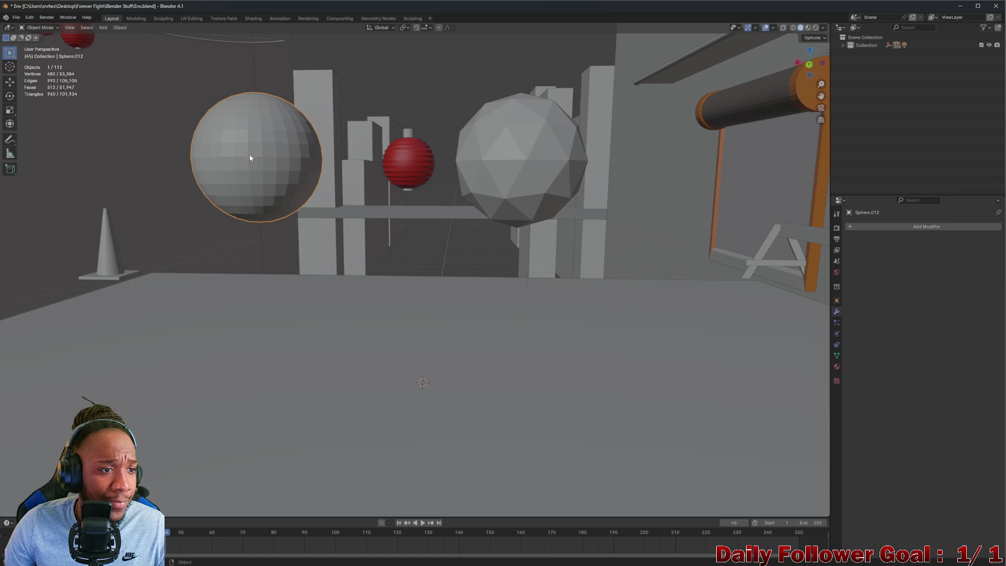
mouse_move(254, 157)
middle_mouse_down()
mouse_move(215, 159)
mouse_move(231, 191)
mouse_move(303, 168)
mouse_move(332, 171)
mouse_move(210, 168)
middle_mouse_up()
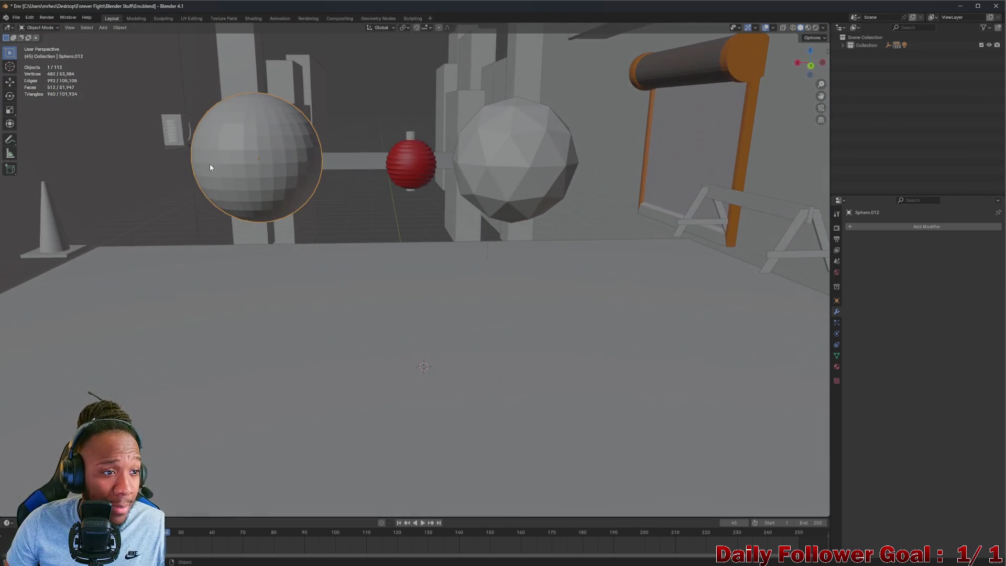
left_click(532, 138)
mouse_move(531, 138)
middle_mouse_down()
mouse_move(413, 169)
mouse_move(536, 147)
mouse_move(496, 113)
mouse_move(520, 147)
middle_mouse_up()
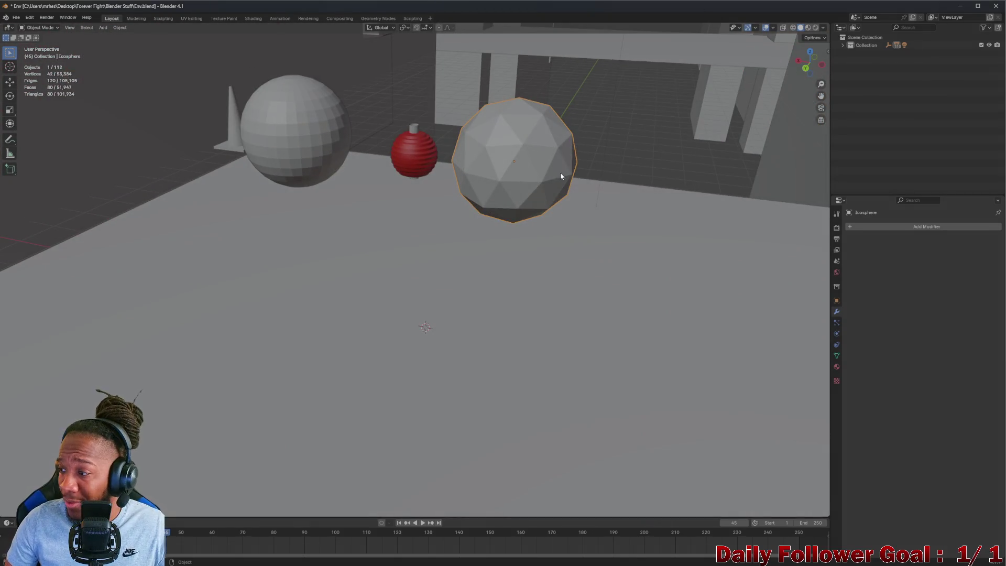
Orbit around the spheres to check their height, ending with the icosphere selected
mouse_move(463, 193)
middle_mouse_down()
mouse_move(561, 162)
mouse_move(535, 172)
middle_mouse_up()
mouse_move(298, 150)
middle_mouse_down()
mouse_move(595, 150)
mouse_move(533, 173)
mouse_move(266, 165)
middle_mouse_up()
left_click(321, 127)
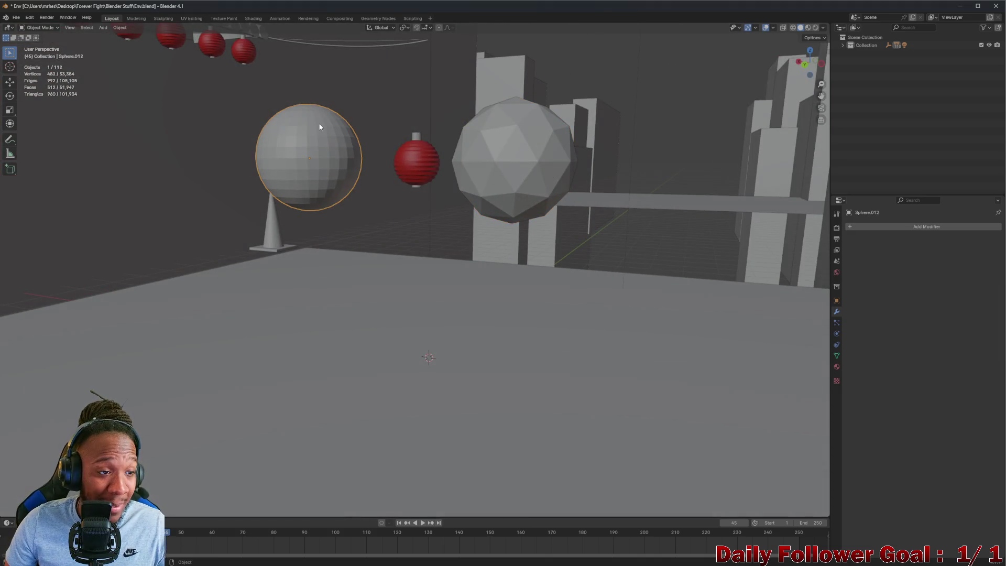
mouse_move(150, 92)
middle_mouse_down()
mouse_move(417, 171)
mouse_move(220, 148)
middle_mouse_up()
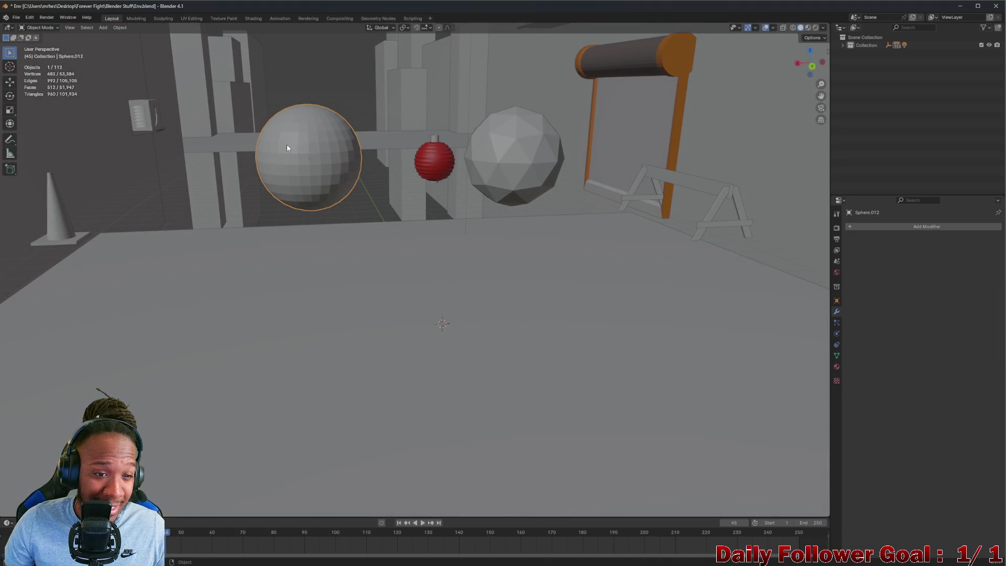
mouse_move(287, 149)
middle_mouse_down()
mouse_move(309, 165)
mouse_move(285, 168)
middle_mouse_up()
middle_click_drag(374, 181, 523, 171)
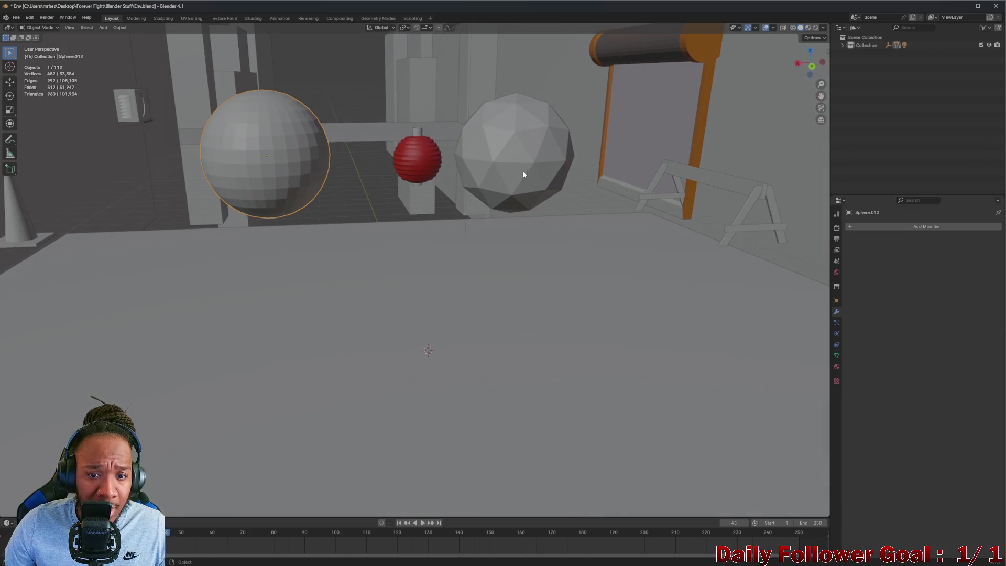
left_click(516, 144)
left_click(868, 228)
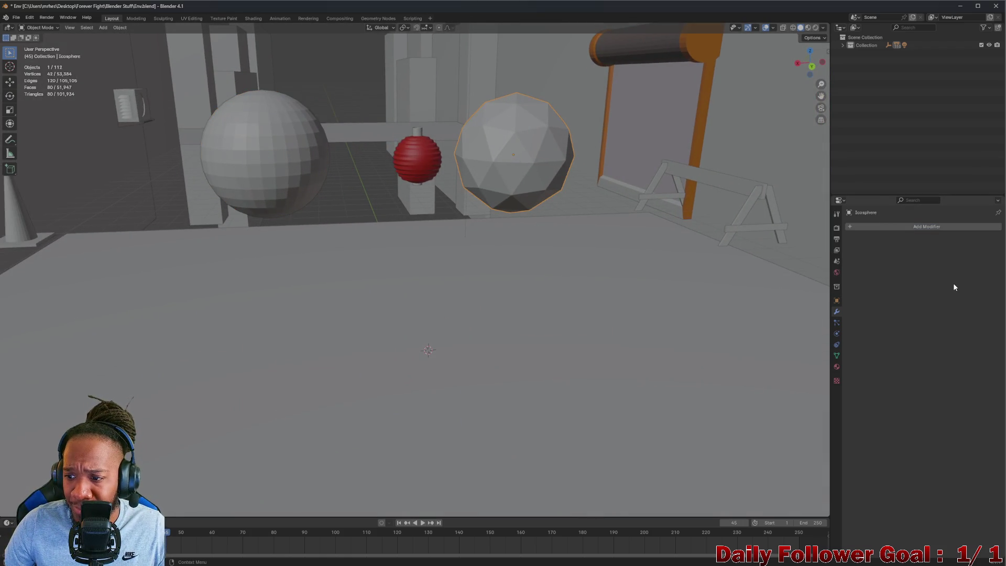
Open the icosphere's Add Modifier menu to show its Generate modifiers
left_click(888, 228)
mouse_move(865, 257)
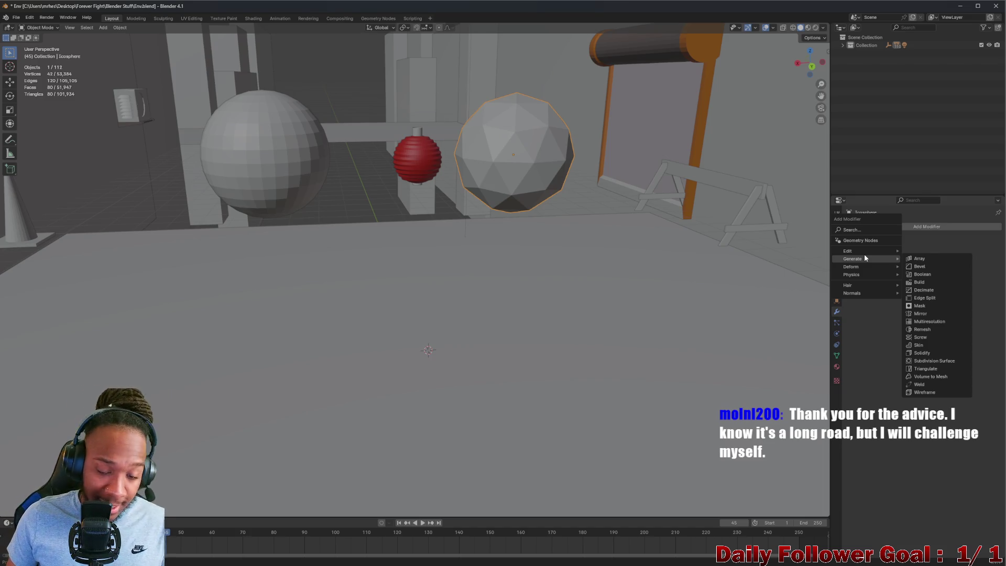
left_click(850, 227)
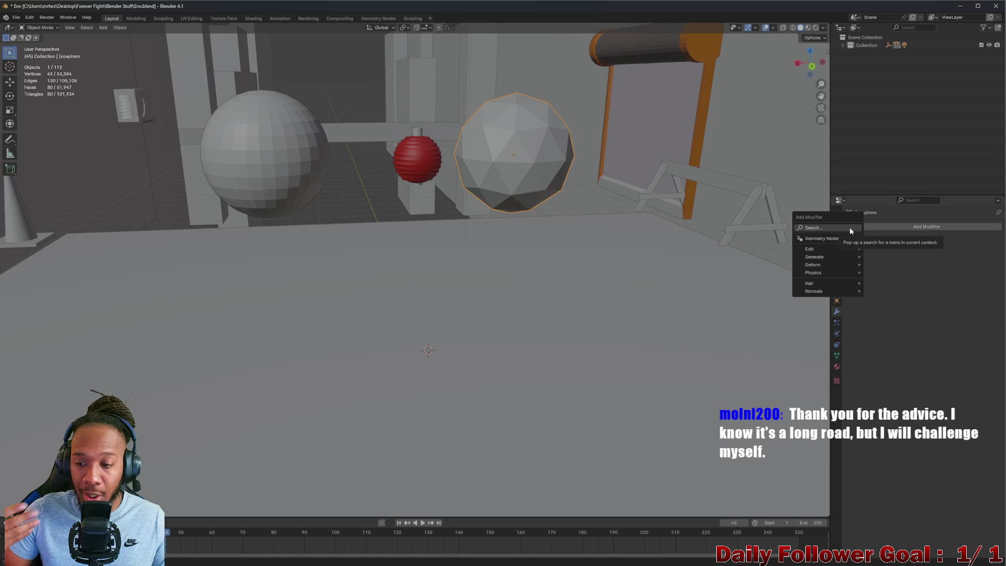
left_click(894, 225)
mouse_move(897, 255)
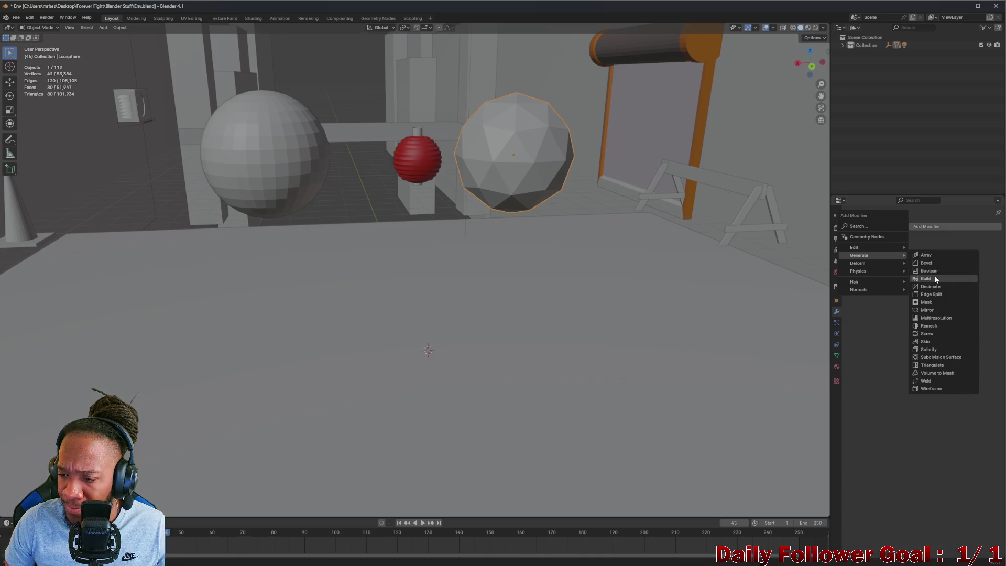
Add a Subdivision Surface modifier to the icosphere and try the Simple method
left_click(934, 358)
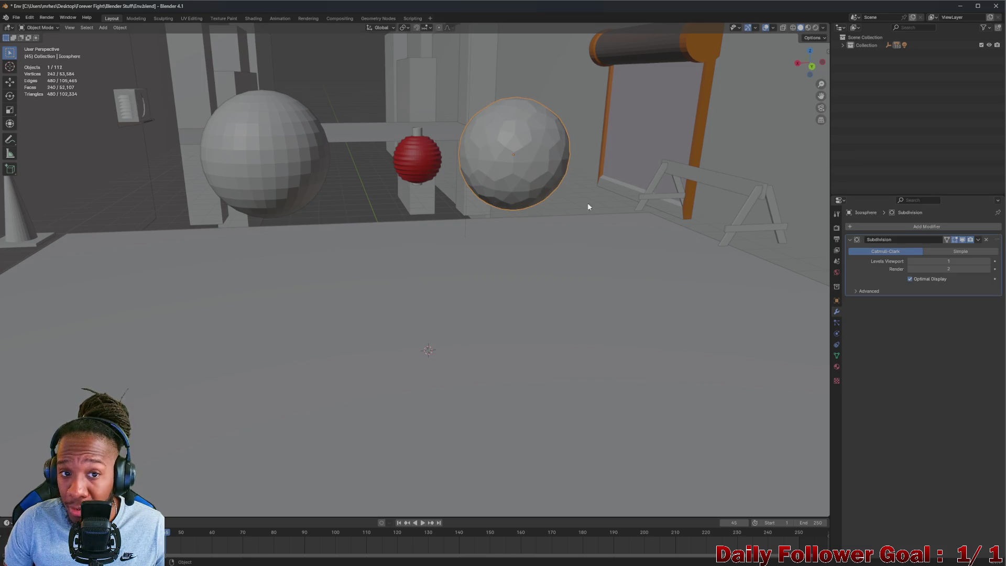
mouse_move(532, 168)
middle_mouse_down()
mouse_move(488, 147)
mouse_move(548, 158)
mouse_move(514, 151)
mouse_move(424, 164)
middle_mouse_up()
scroll(503, 143, "up", 4)
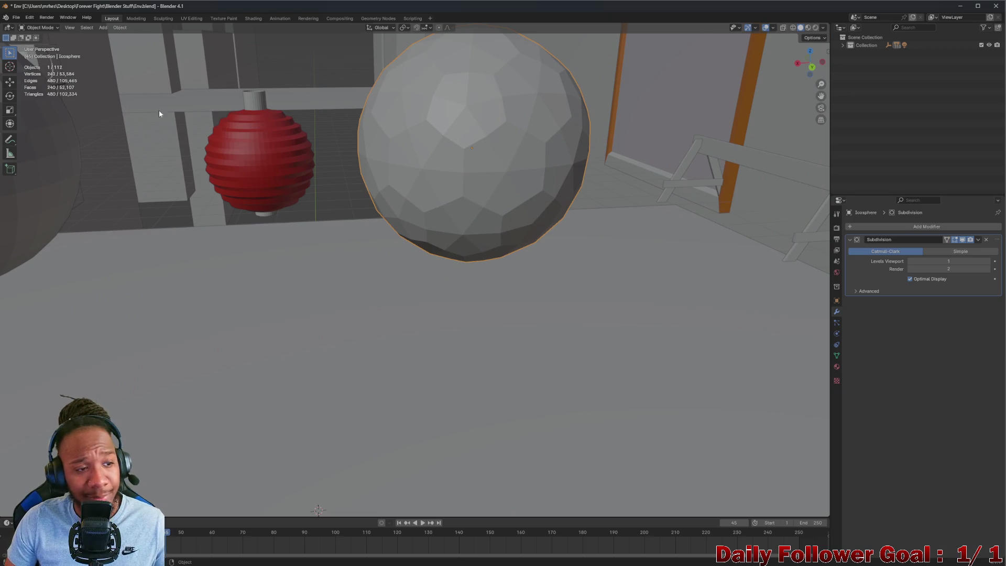
left_click(951, 253)
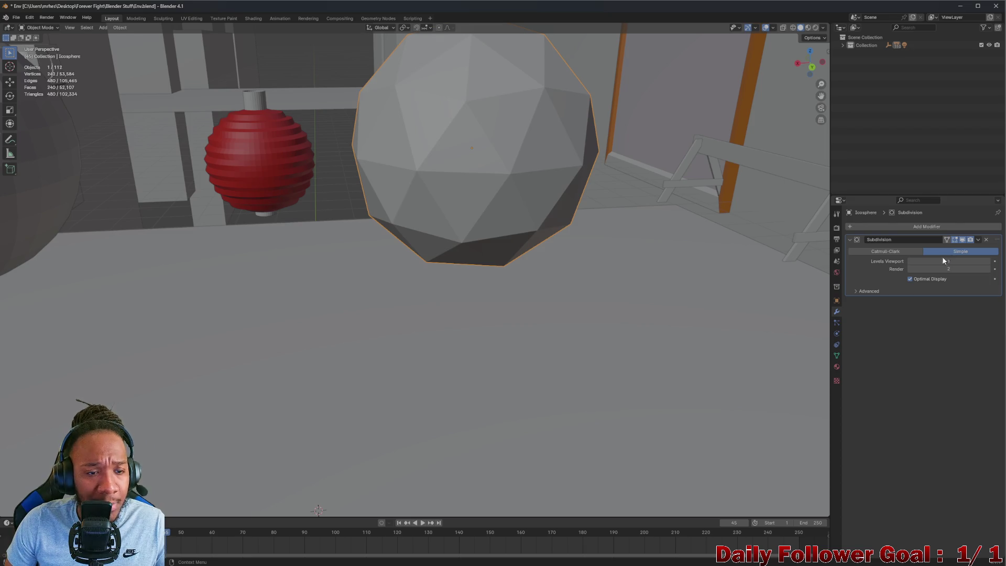
mouse_move(946, 261)
left_mouse_down()
mouse_move(917, 268)
mouse_move(925, 269)
left_mouse_up()
In the Advanced subdivision settings, set UV Smooth to None
left_click(858, 290)
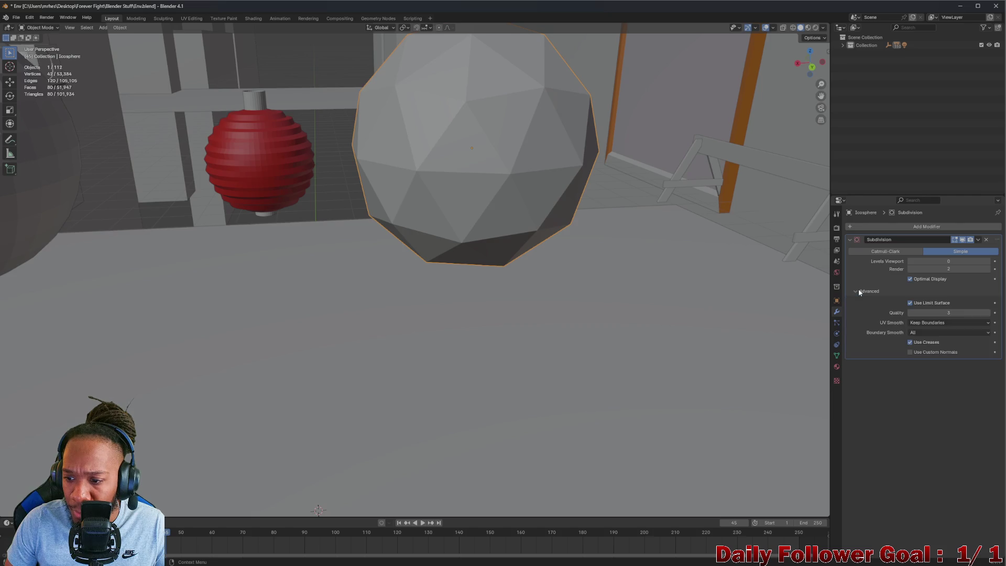
left_click(935, 323)
left_click(919, 340)
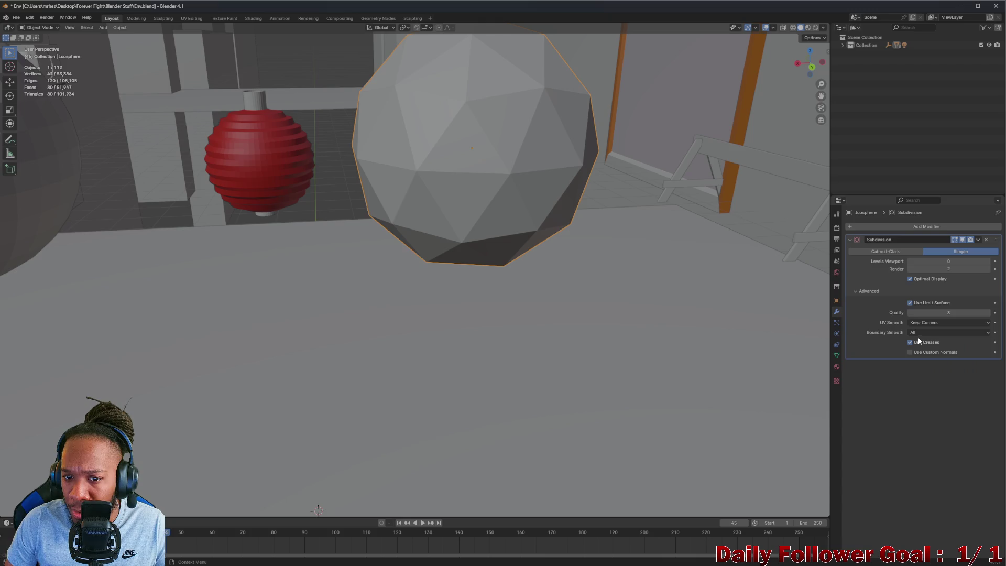
left_click(934, 324)
left_click(926, 349)
left_click(931, 323)
left_click(926, 332)
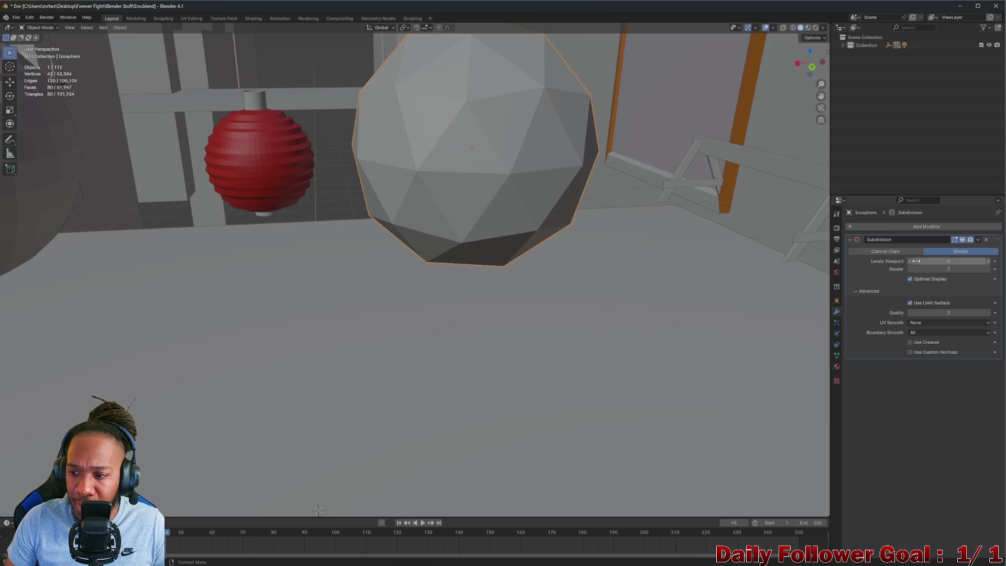
Set Levels Viewport to 1 and switch the subdivision back to Catmull-Clark
left_click(987, 261)
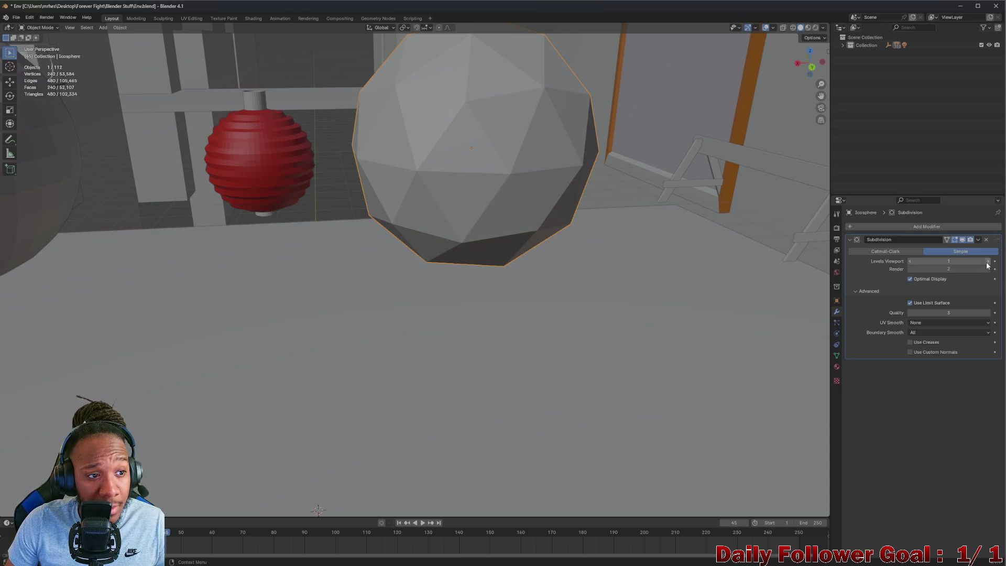
left_click(902, 251)
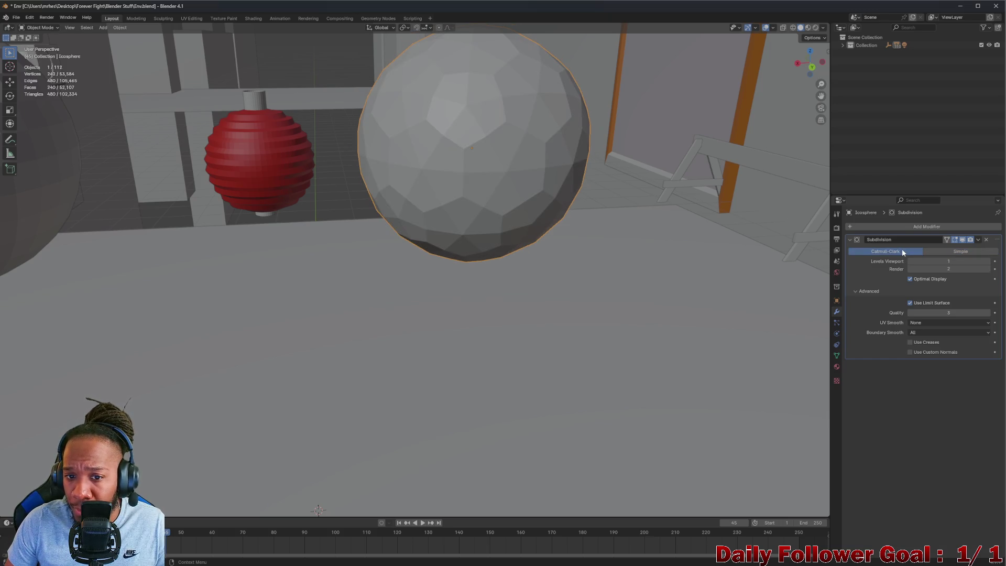
mouse_move(418, 205)
middle_mouse_down()
mouse_move(450, 166)
mouse_move(566, 137)
mouse_move(635, 175)
mouse_move(601, 205)
mouse_move(539, 217)
mouse_move(453, 203)
middle_mouse_up()
middle_click_drag(363, 188, 104, 173)
Try a Ctrl+2 subdivision on the left sphere, then undo it
left_click(98, 174)
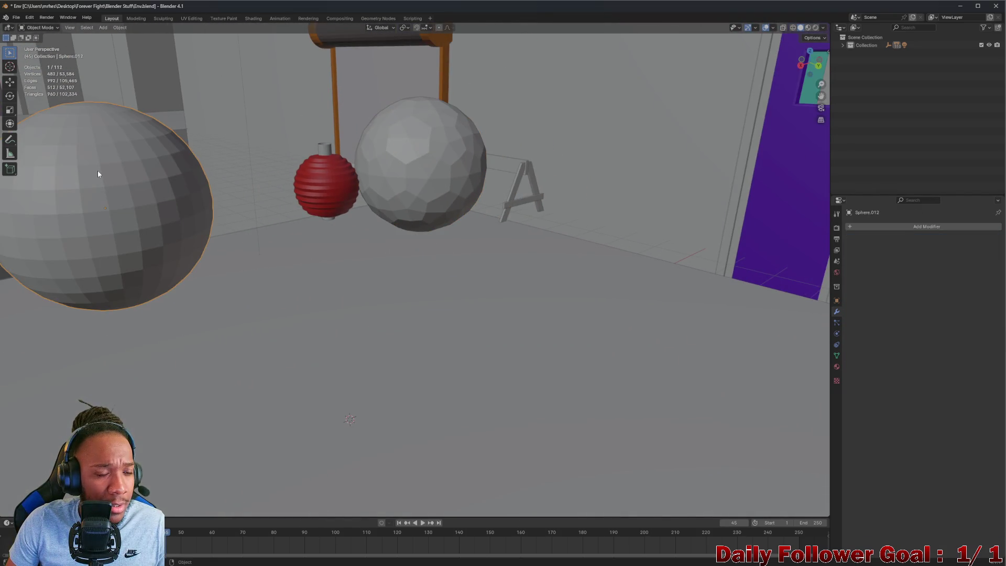
mouse_move(338, 177)
middle_mouse_down()
mouse_move(412, 171)
mouse_move(398, 171)
middle_mouse_up()
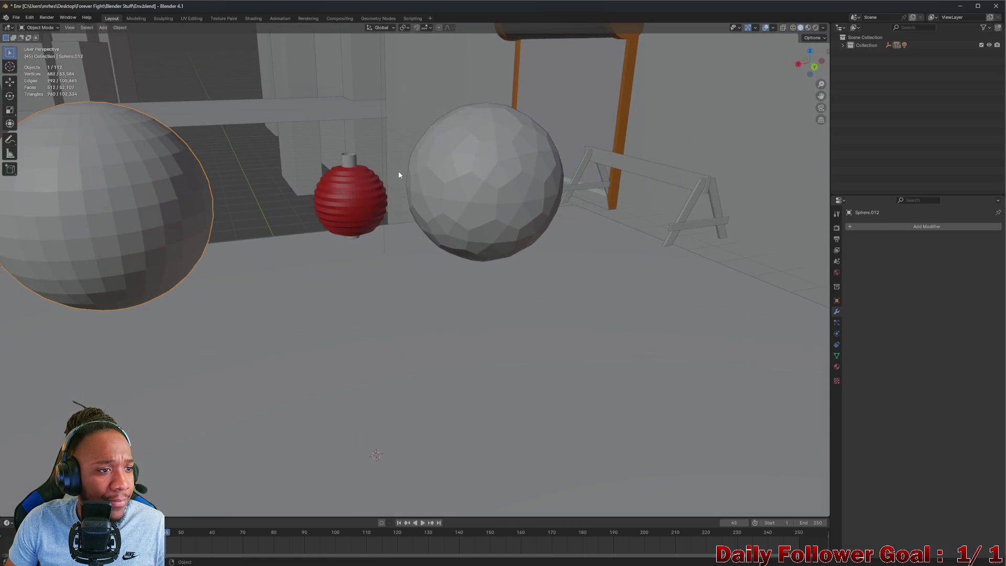
key("ctrl+2")
key("ctrl+z")
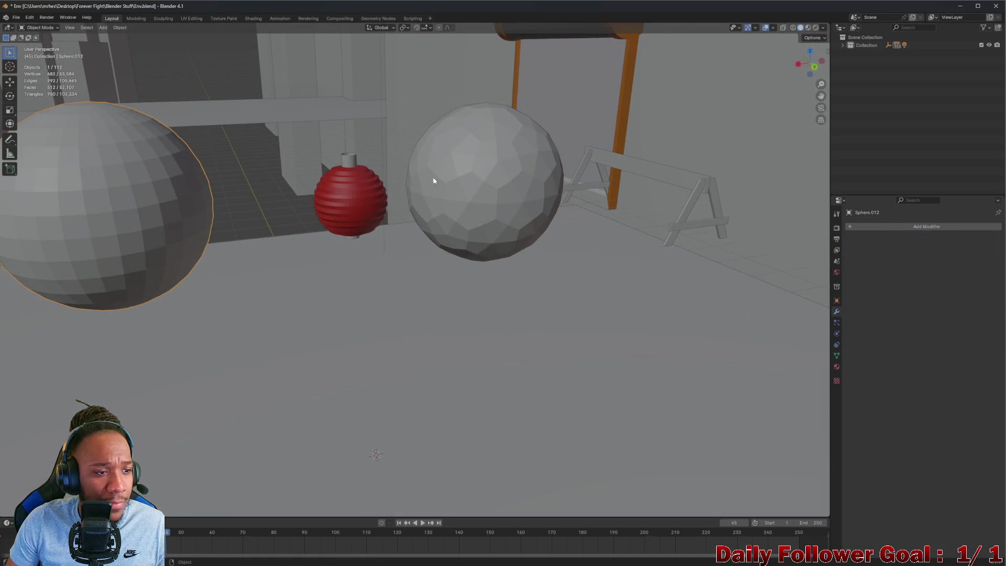
left_click(517, 187)
mouse_move(516, 187)
middle_mouse_down()
mouse_move(512, 202)
mouse_move(444, 150)
mouse_move(413, 197)
mouse_move(315, 210)
mouse_move(487, 184)
mouse_move(498, 194)
mouse_move(376, 195)
middle_mouse_up()
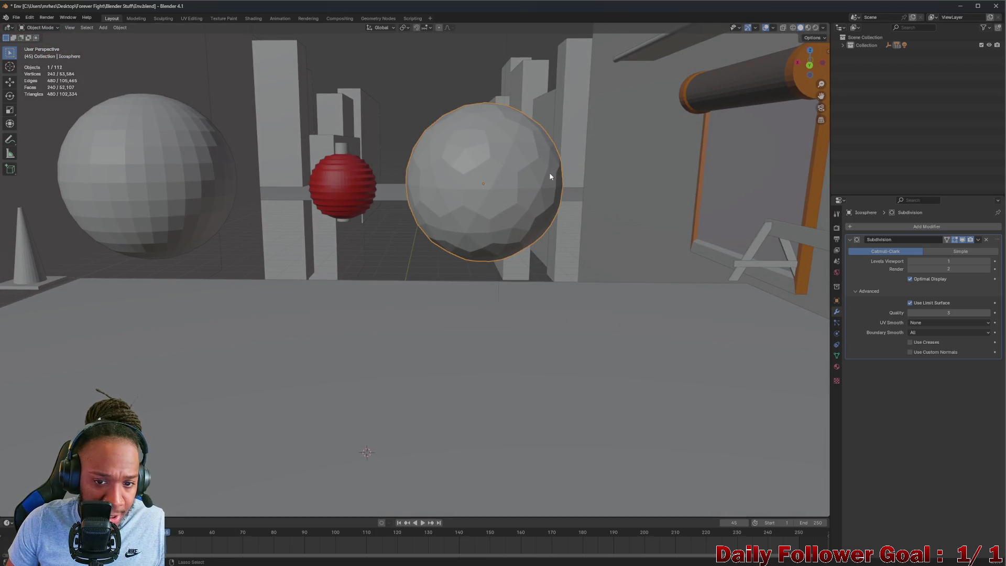
key("ctrl+z")
Delete the icosphere's Subdivision modifier so it is faceted again
left_click(523, 190)
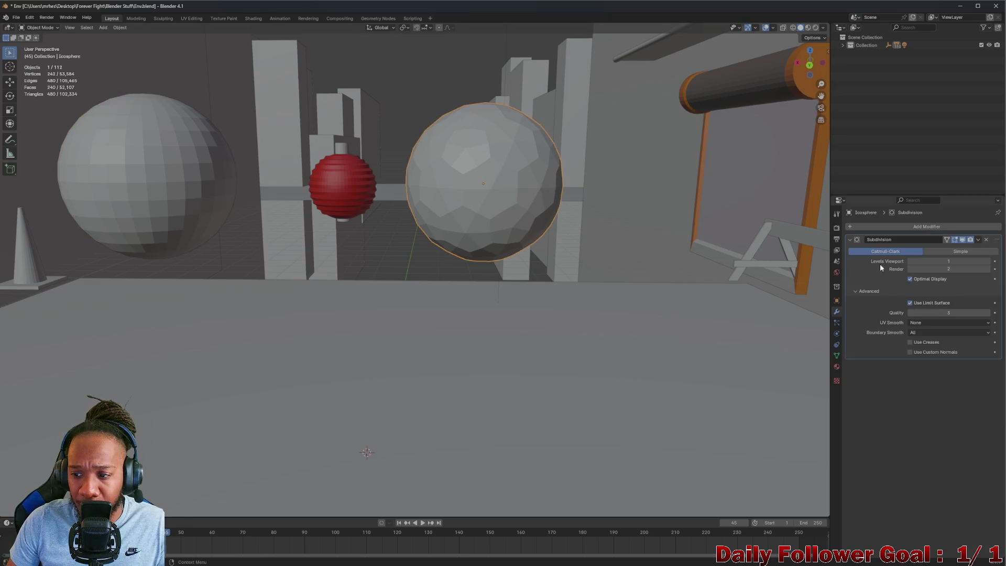
left_click(985, 239)
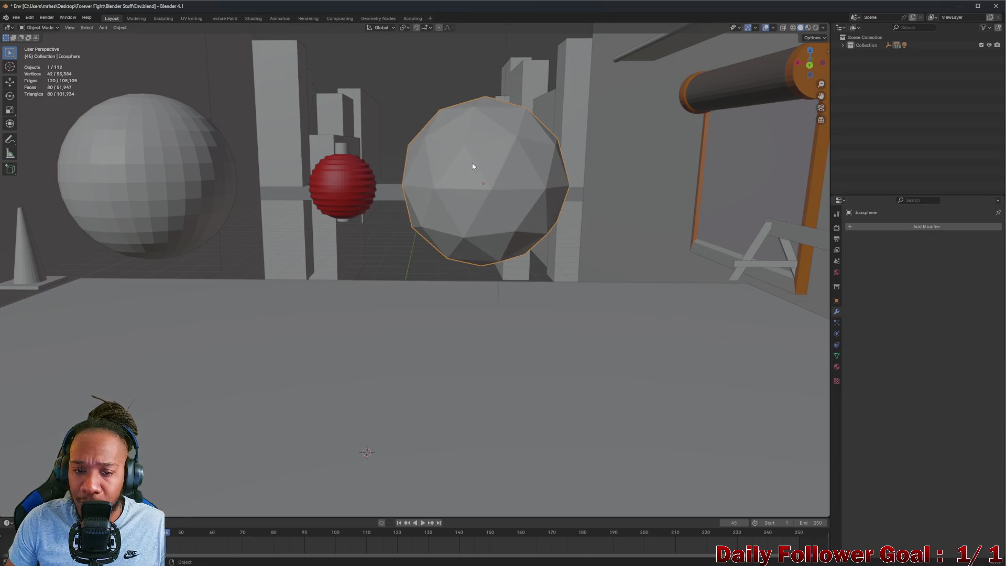
middle_click_drag(786, 251, 754, 258)
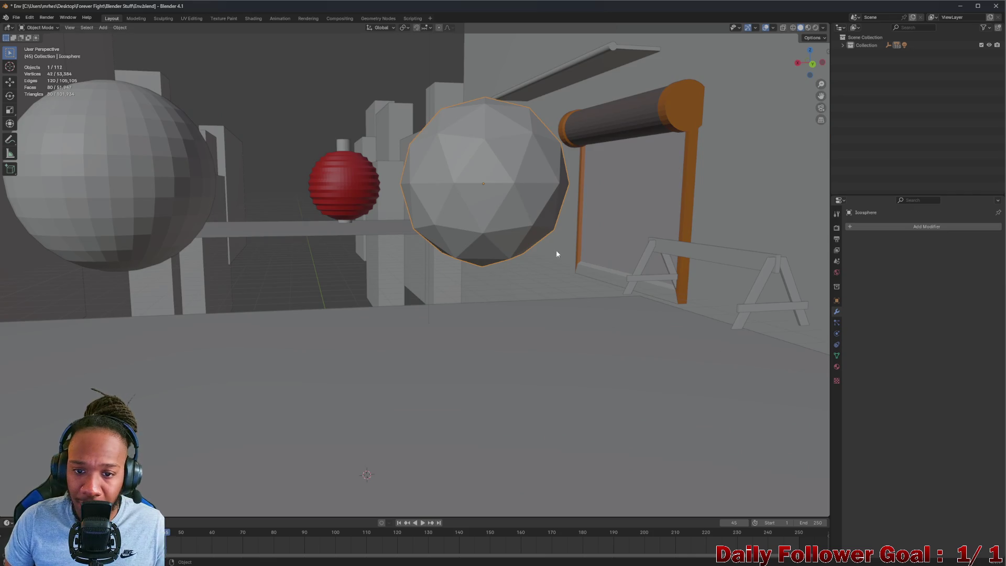
mouse_move(557, 254)
middle_mouse_down()
mouse_move(517, 247)
mouse_move(445, 128)
middle_mouse_up()
middle_click_drag(498, 179, 521, 260)
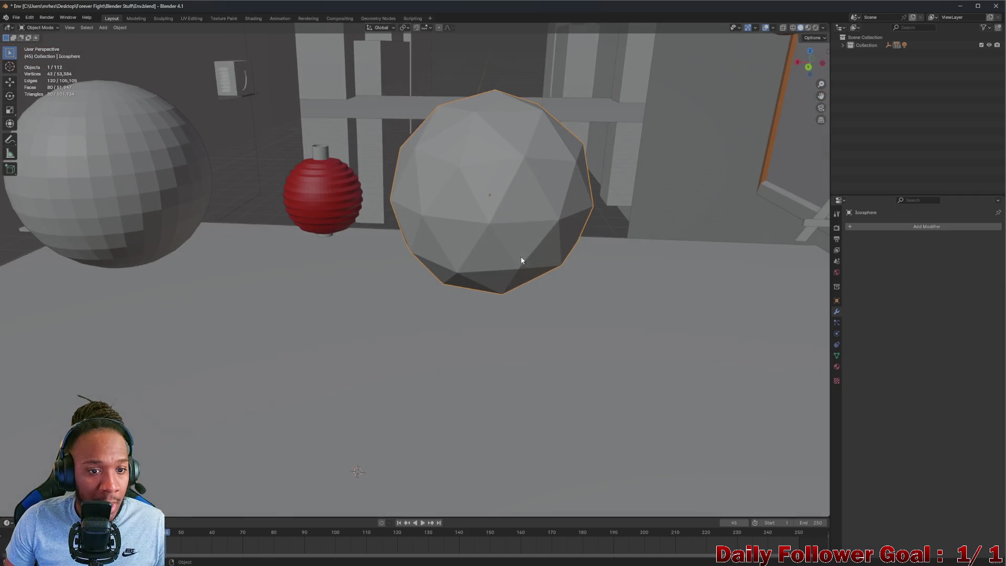
mouse_move(526, 217)
middle_mouse_down()
mouse_move(535, 211)
mouse_move(534, 220)
mouse_move(321, 203)
middle_mouse_up()
Scale up the red lantern and move it right until it intersects the icosphere
left_click(318, 211)
key("s")
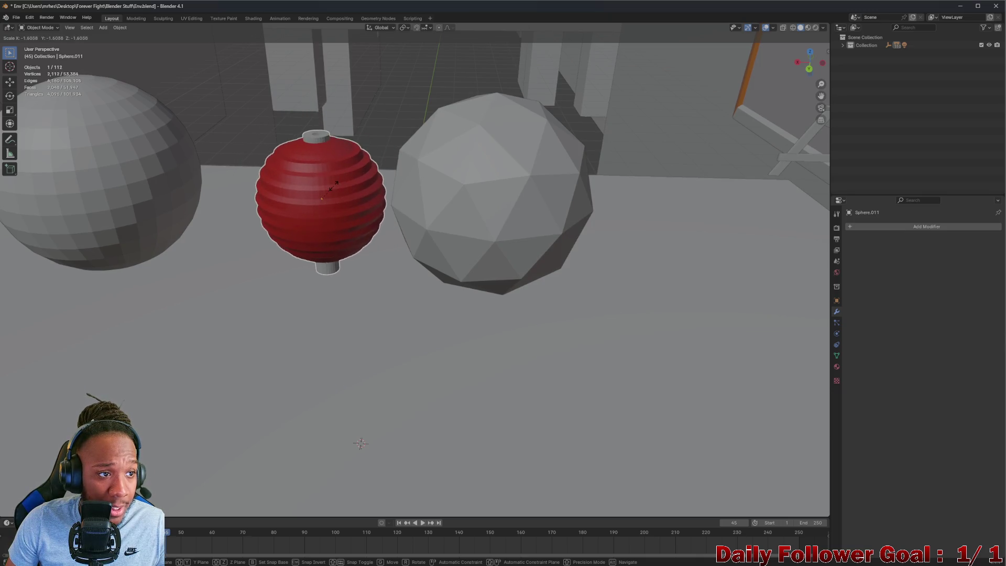
left_click(330, 228)
key("g")
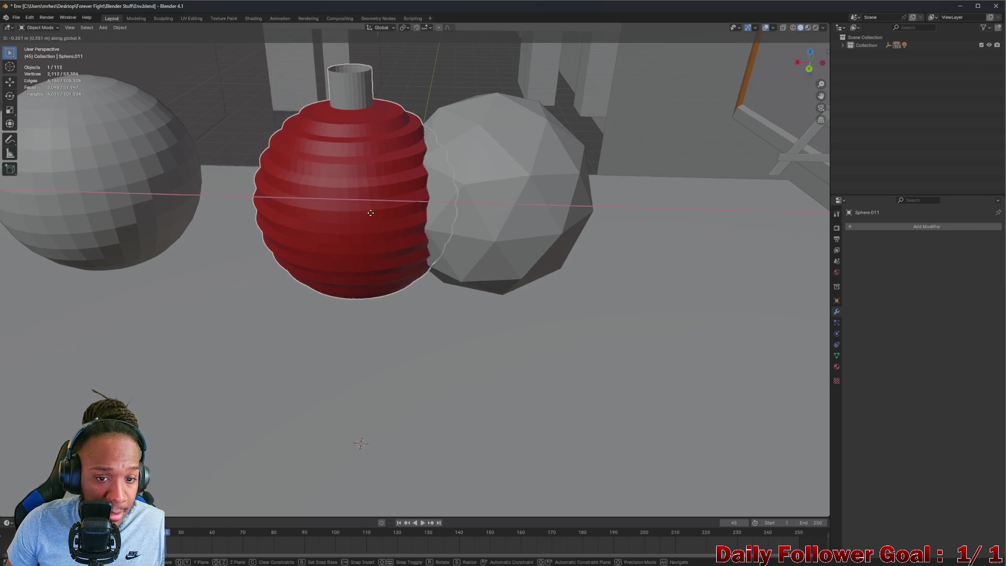
left_click(498, 214)
mouse_move(498, 214)
middle_mouse_down()
mouse_move(474, 193)
mouse_move(512, 175)
mouse_move(512, 218)
mouse_move(581, 237)
mouse_move(441, 223)
middle_mouse_up()
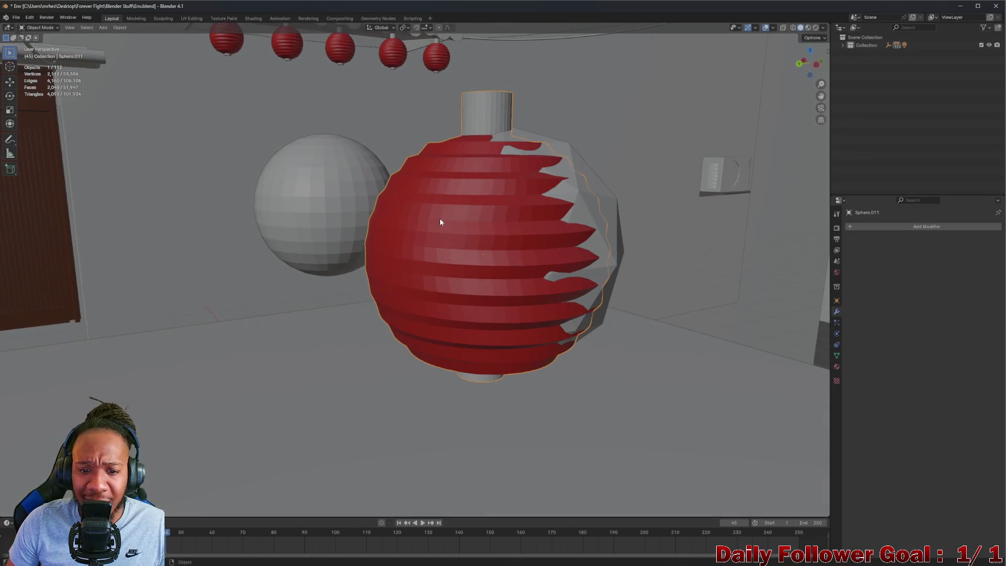
Set Sphere.011's Location X, Y and Z all to 0 m in Object properties
left_click(833, 272)
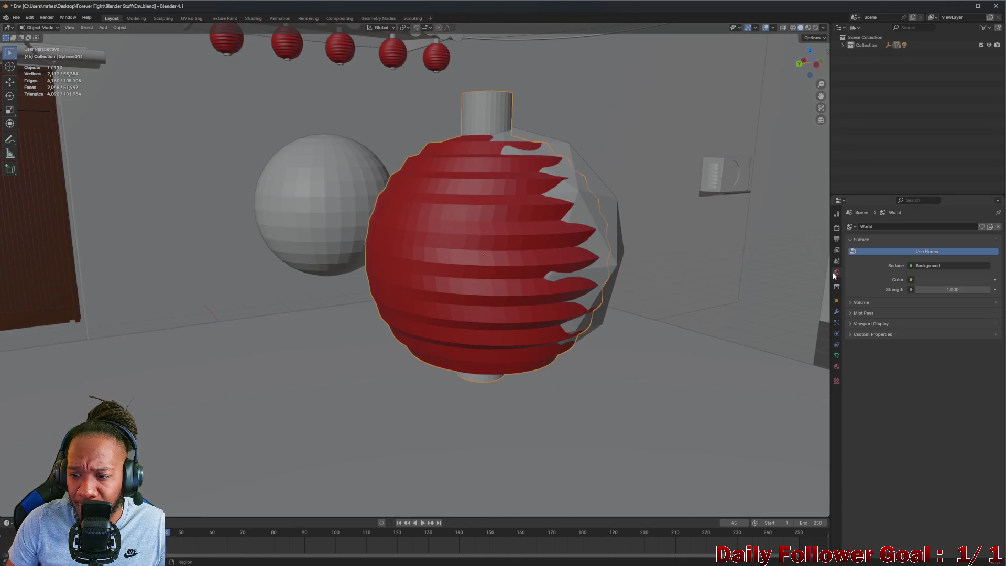
left_click(837, 215)
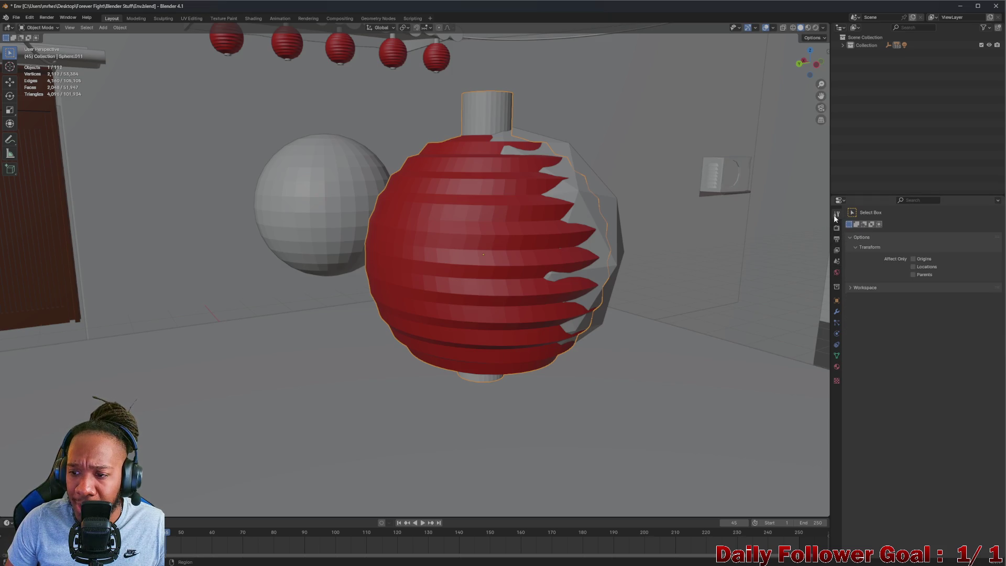
left_click(836, 287)
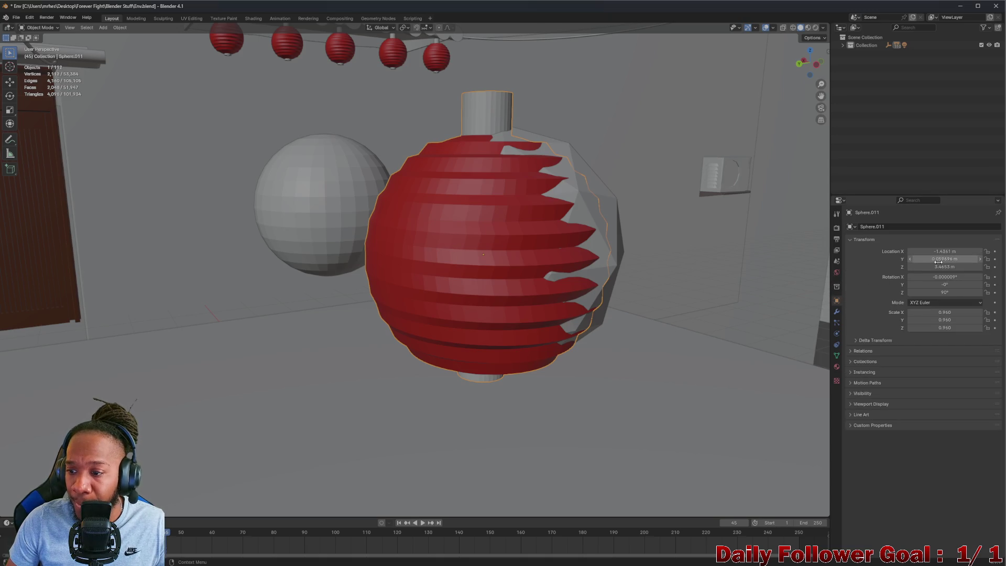
left_click_drag(947, 251, 954, 267)
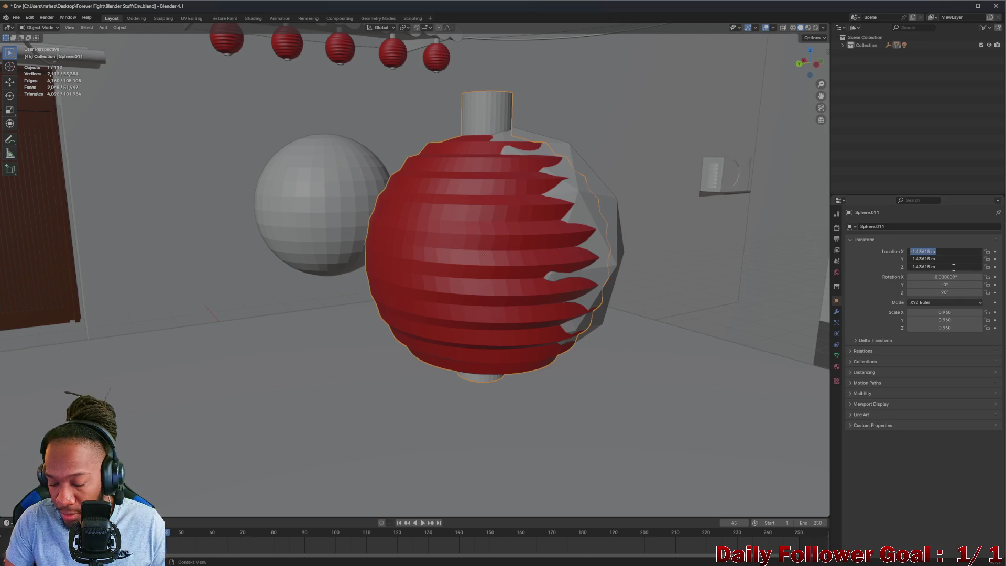
type("0")
key("Return")
mouse_move(653, 276)
middle_mouse_down()
mouse_move(495, 405)
mouse_move(465, 328)
mouse_move(492, 279)
middle_mouse_up()
Set the icosphere's Location X, Y and Z to 0 m
left_click(490, 213)
middle_click_drag(487, 212, 476, 244)
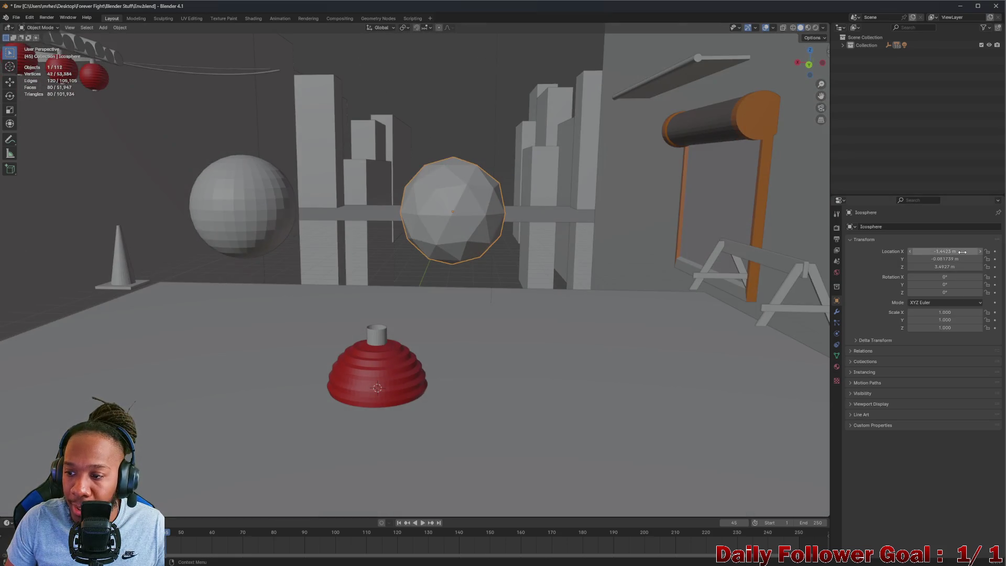
left_click_drag(962, 252, 957, 267)
type("0")
key("Return")
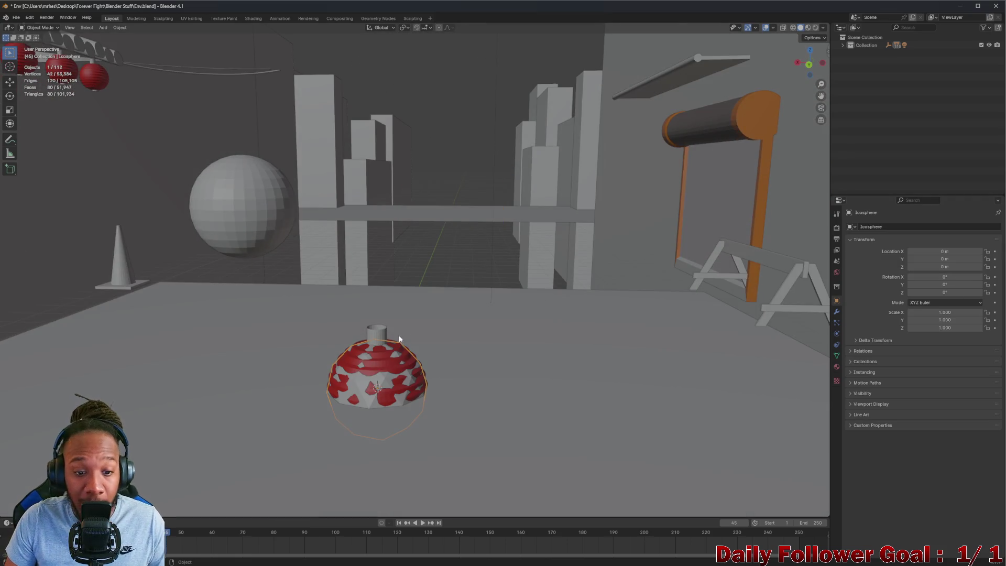
mouse_move(398, 335)
middle_mouse_down()
mouse_move(416, 155)
mouse_move(411, 203)
mouse_move(439, 209)
mouse_move(417, 169)
mouse_move(381, 148)
mouse_move(320, 137)
mouse_move(278, 206)
mouse_move(225, 214)
mouse_move(507, 160)
mouse_move(454, 174)
mouse_move(426, 155)
mouse_move(426, 112)
mouse_move(423, 166)
mouse_move(136, 159)
mouse_move(515, 198)
mouse_move(463, 204)
mouse_move(477, 205)
mouse_move(569, 204)
middle_mouse_up()
key("KP_Decimal")
Scale the red lantern Sphere.011 down slightly to 0.983
left_click(459, 133)
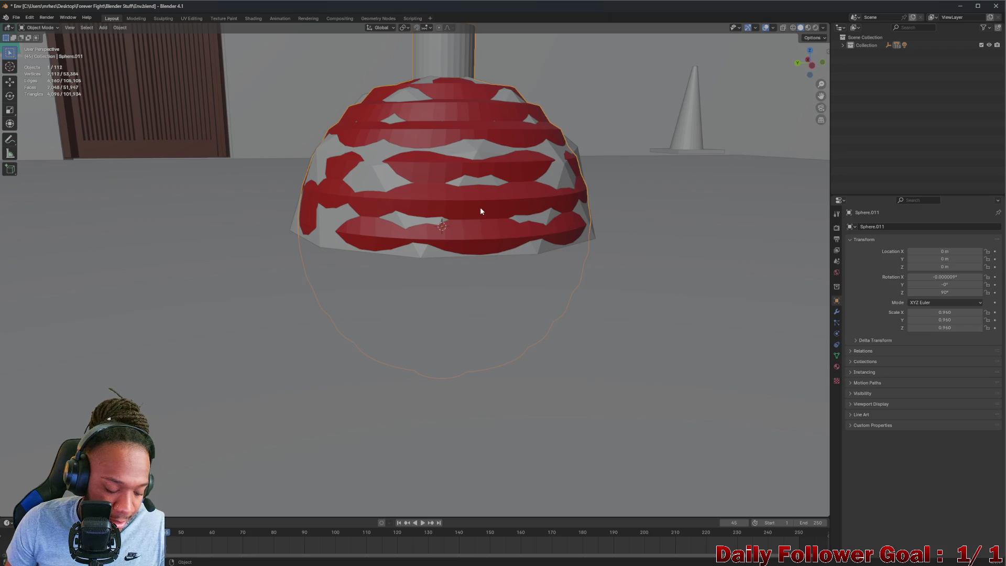
key("s")
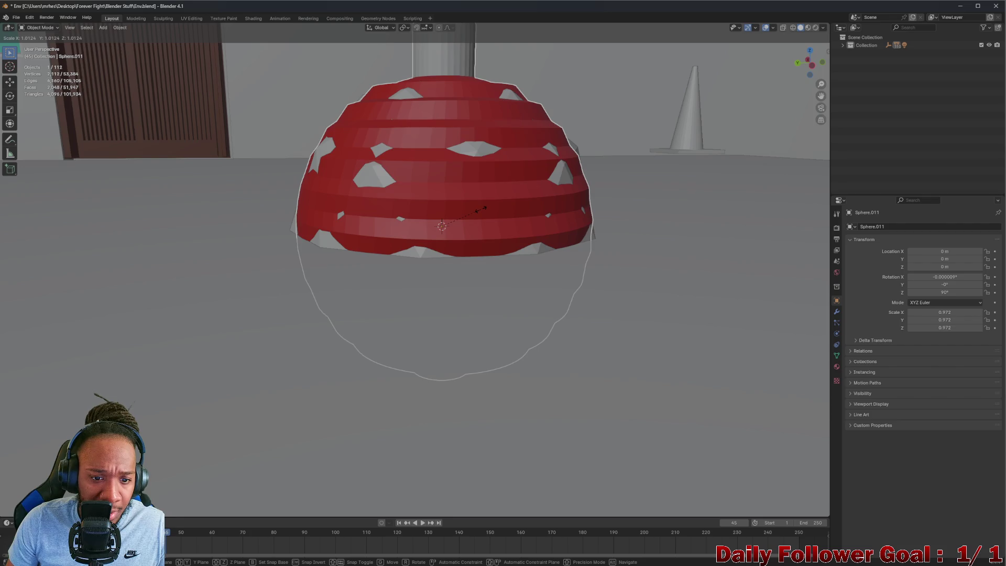
left_click(480, 206)
mouse_move(480, 207)
middle_mouse_down()
mouse_move(348, 209)
mouse_move(319, 246)
mouse_move(353, 260)
mouse_move(324, 270)
mouse_move(267, 250)
mouse_move(221, 259)
mouse_move(241, 223)
mouse_move(179, 277)
middle_mouse_up()
scroll(179, 277, "down", 3)
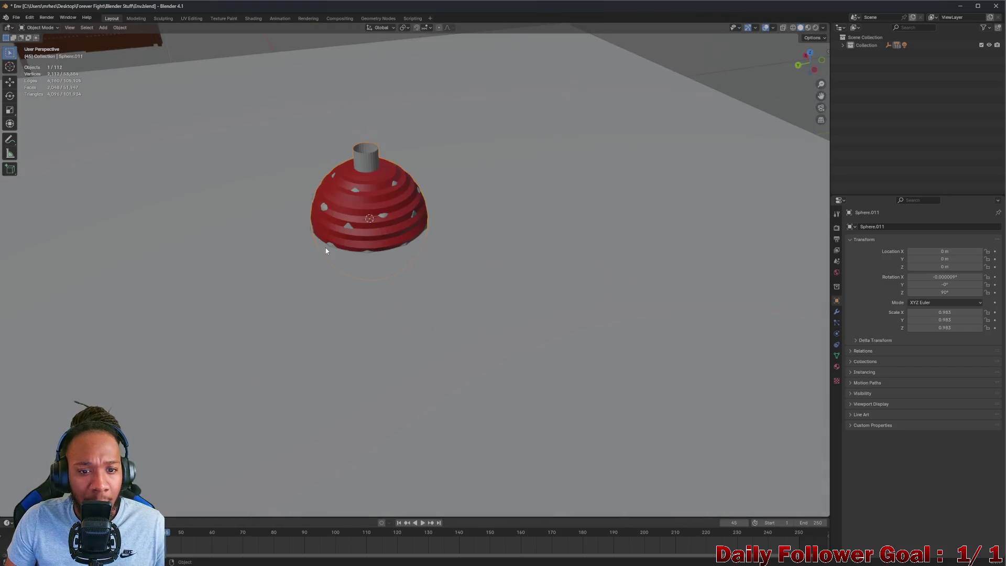
mouse_move(326, 247)
middle_mouse_down()
mouse_move(335, 210)
mouse_move(348, 204)
middle_mouse_up()
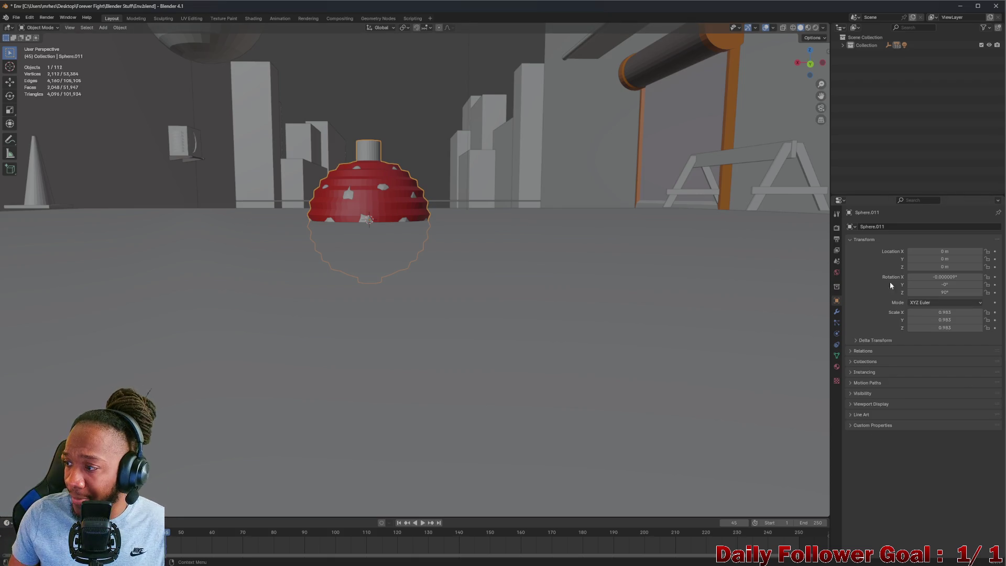
Replay the normal-baking tutorial on YouTube and pause where Plane.001 gets a new material
mouse_move(609, 562)
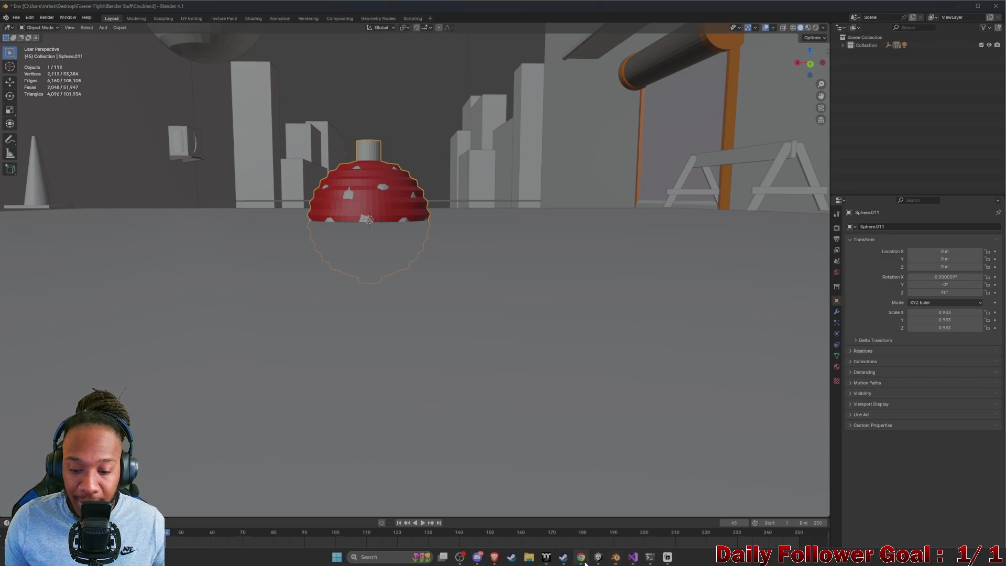
left_click(609, 561)
left_click(959, 7)
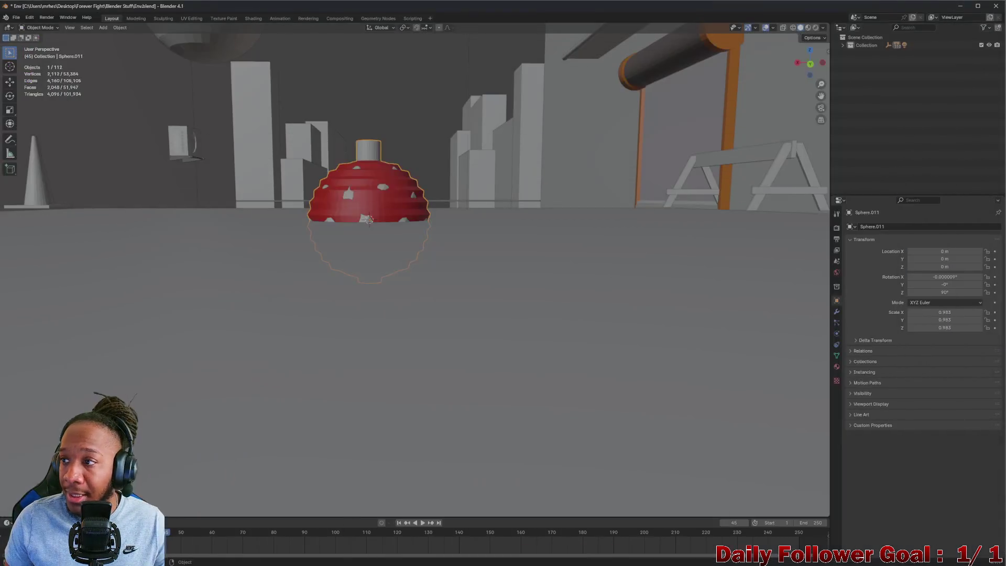
key("alt+Tab")
double_click(849, 164)
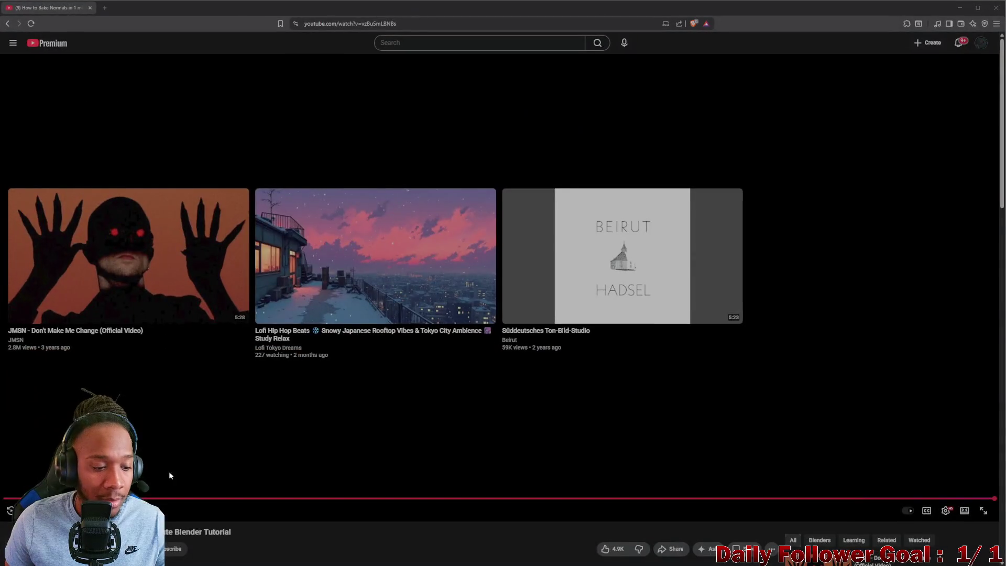
left_click(10, 511)
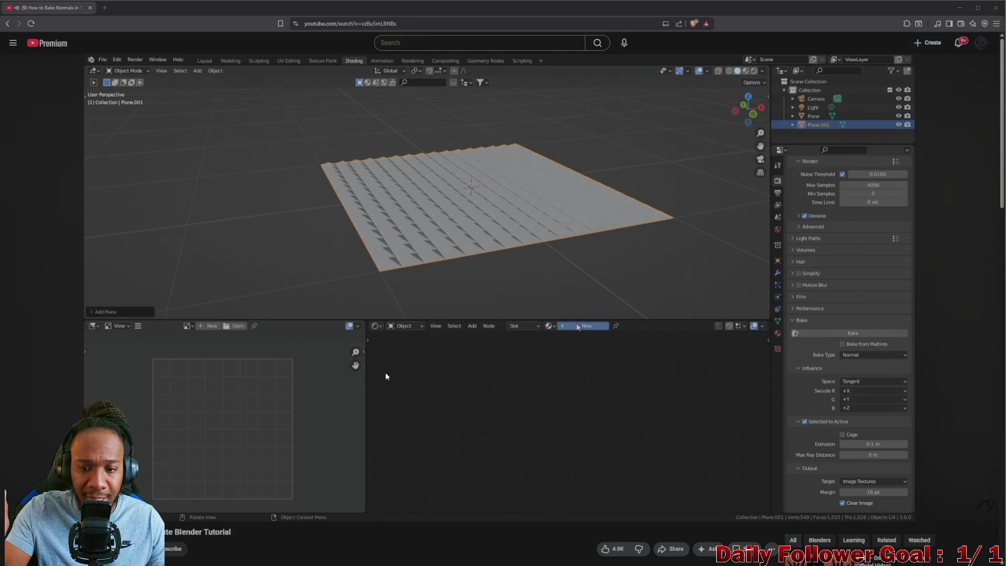
left_click(652, 188)
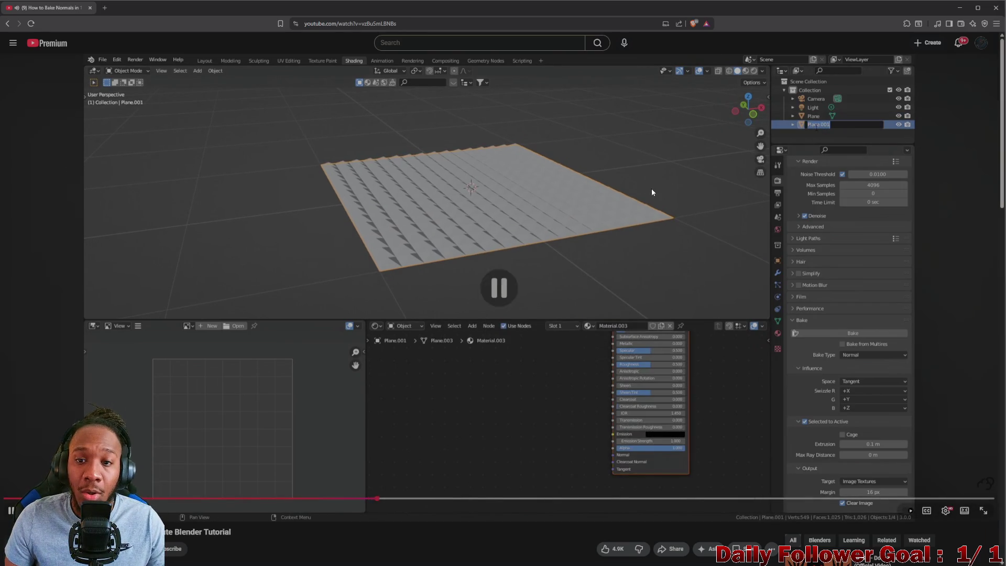
Create a new Principled BSDF material named LanternBake on the icosphere
left_click(962, 10)
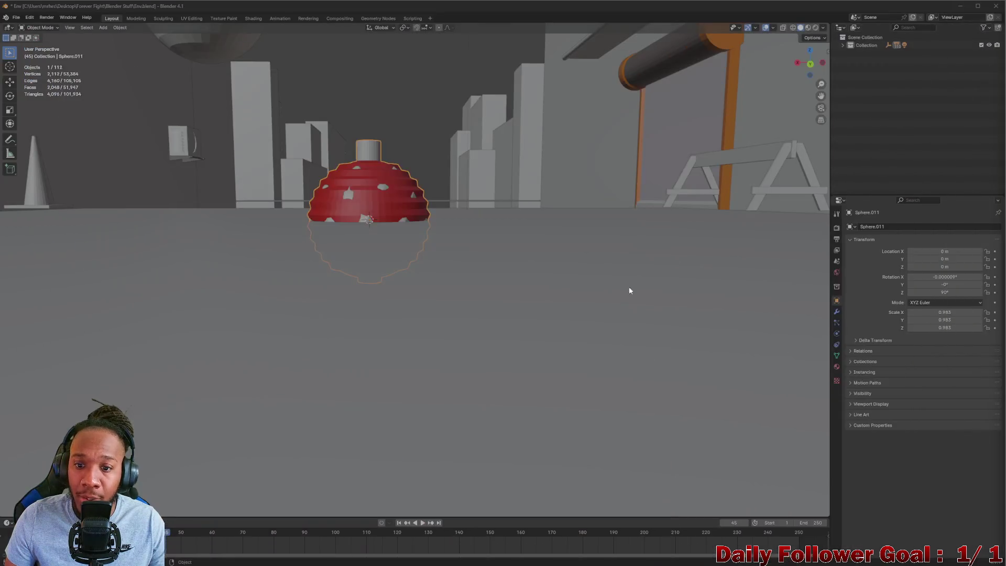
scroll(369, 245, "up", 3)
left_click(374, 229)
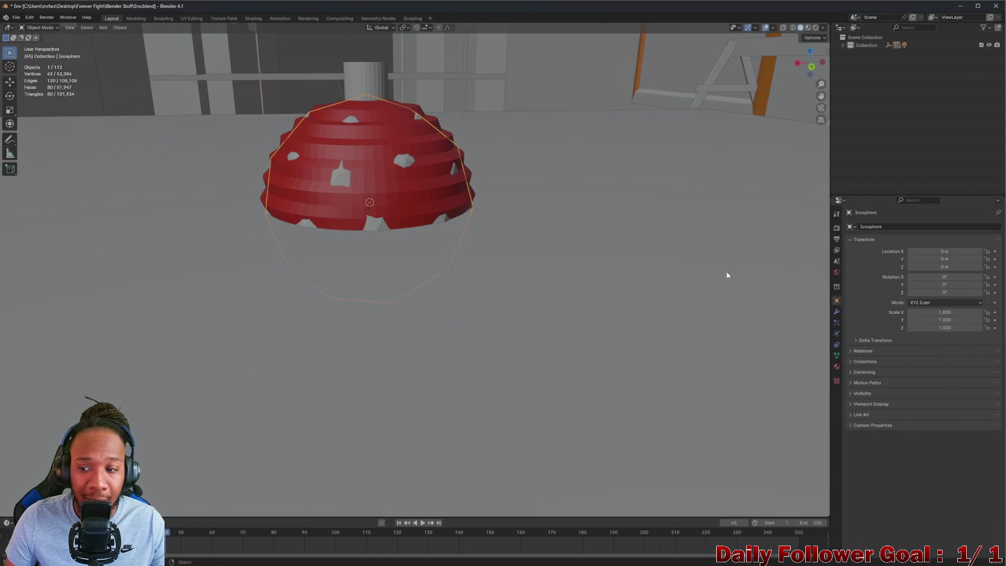
left_click(836, 275)
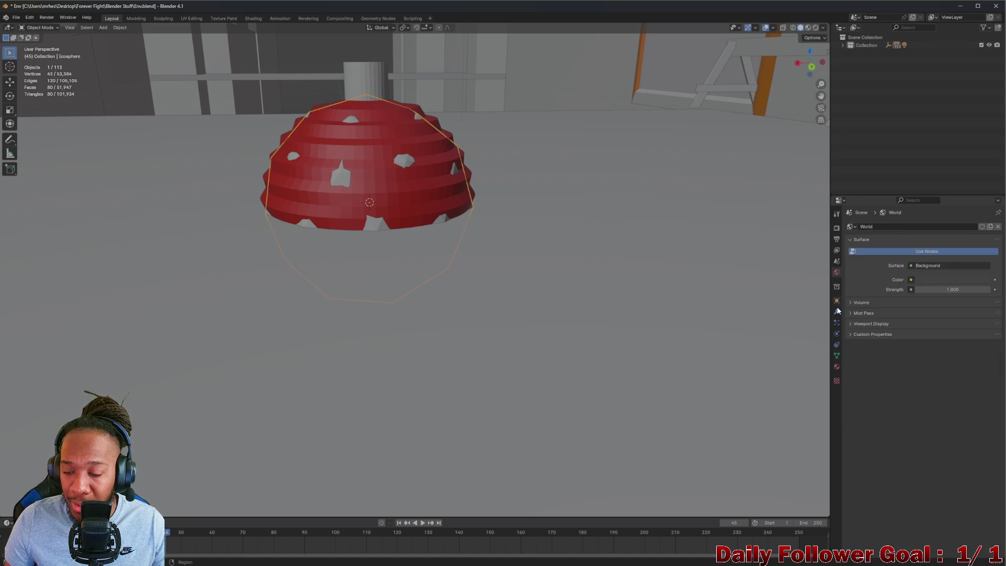
left_click(836, 370)
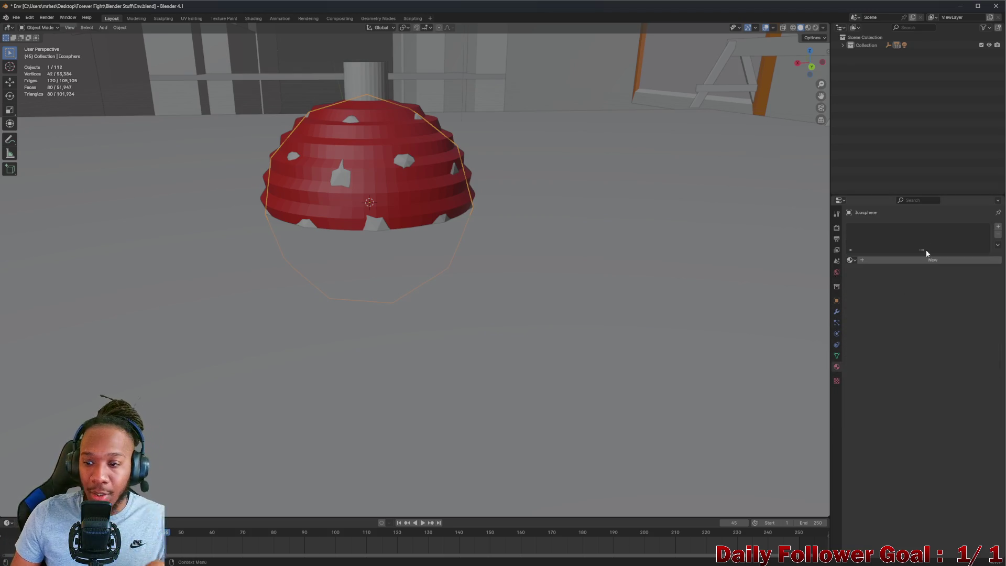
left_click(908, 261)
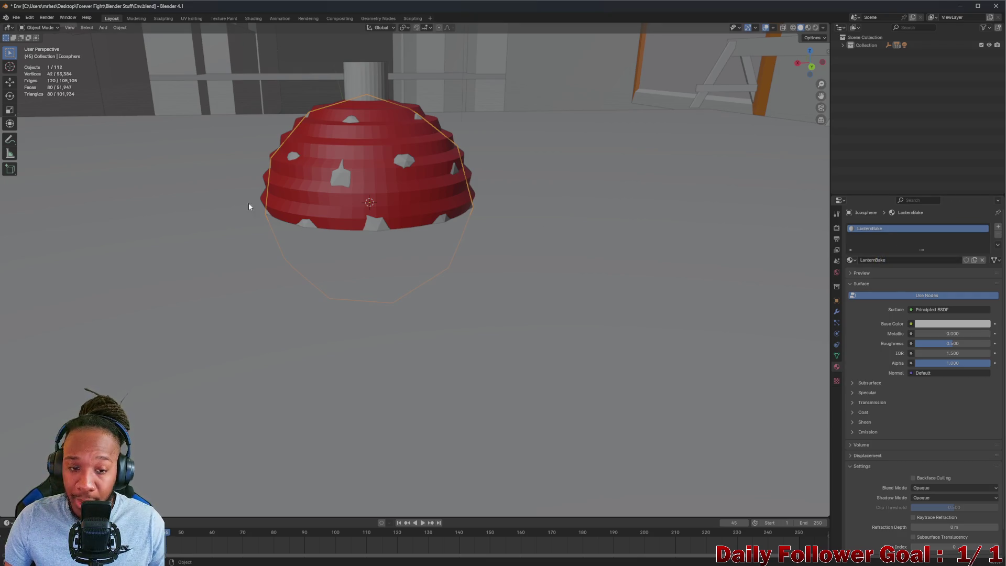
mouse_move(545, 558)
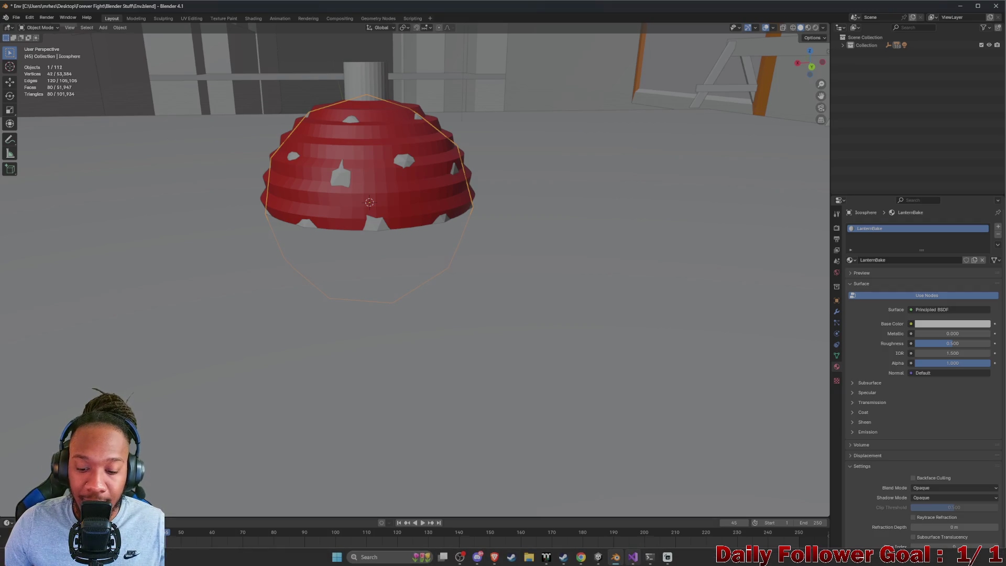
Play the YouTube tutorial on to the image texture node step, pause, and return to Blender
mouse_move(494, 558)
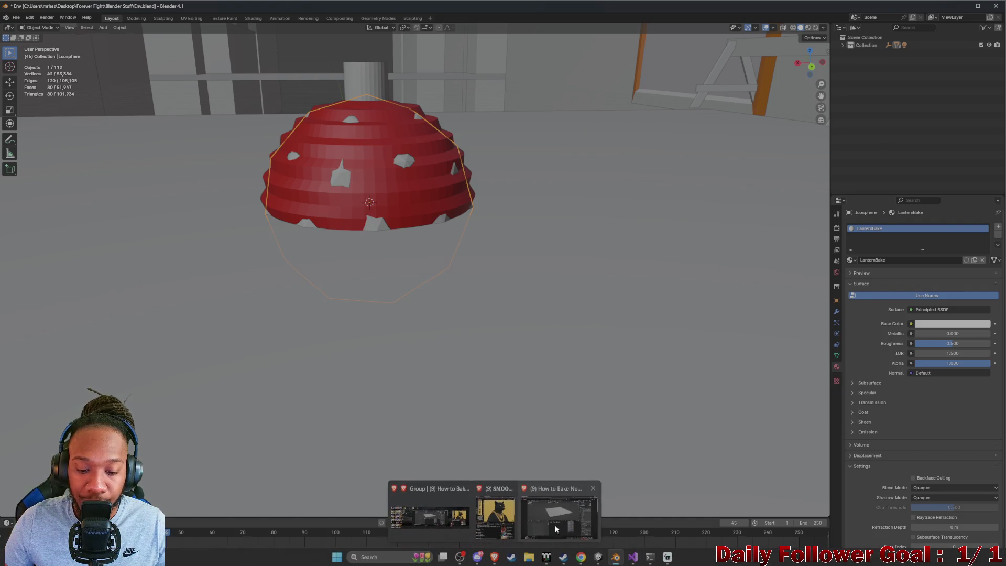
left_click(564, 520)
left_click(507, 249)
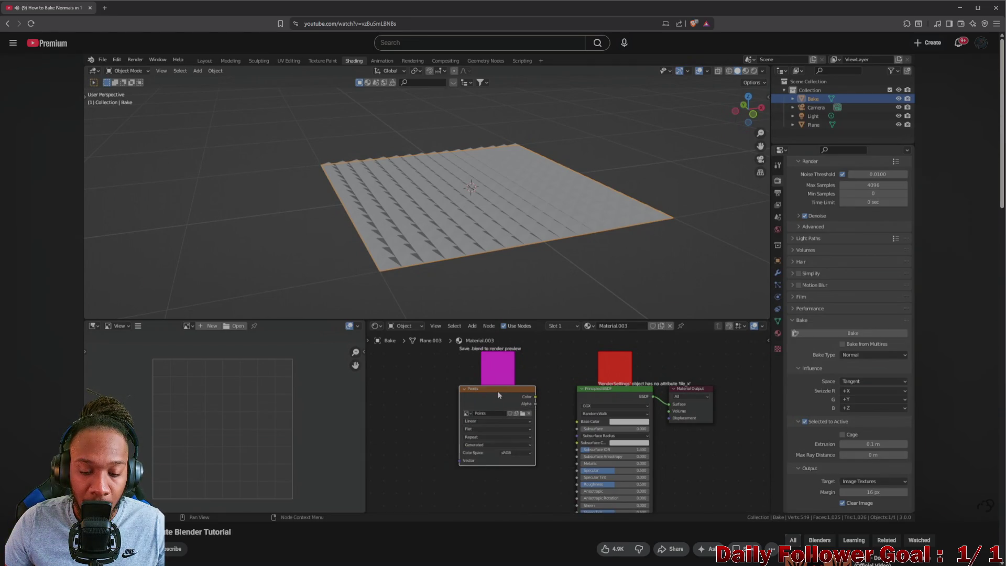
left_click(508, 254)
mouse_move(659, 561)
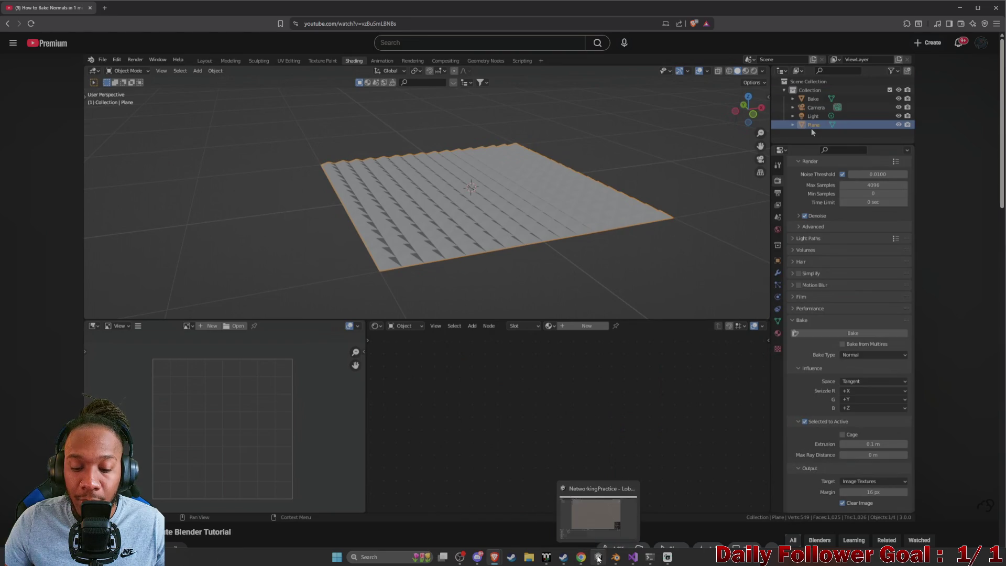
left_click(616, 557)
left_click(582, 292)
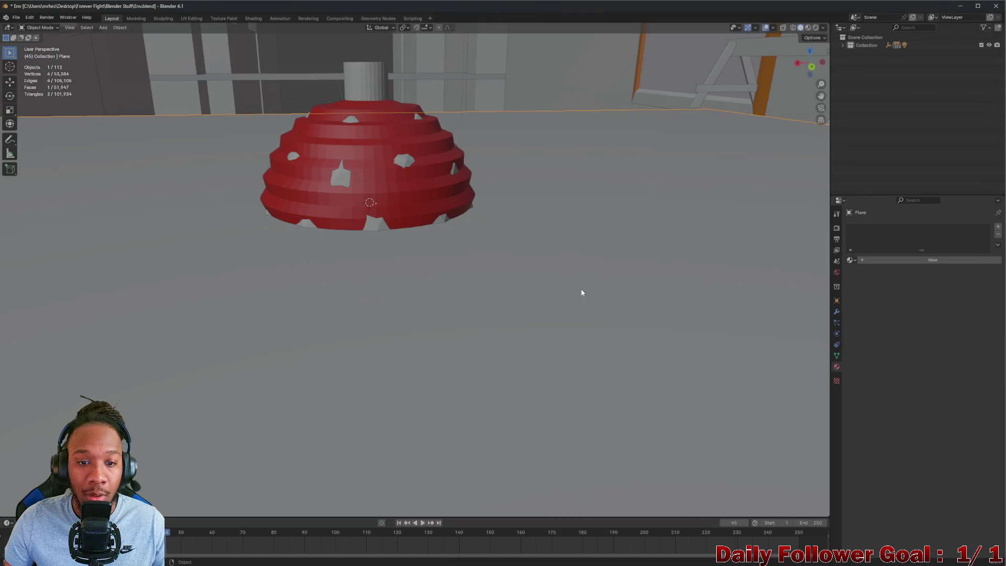
left_click(366, 217)
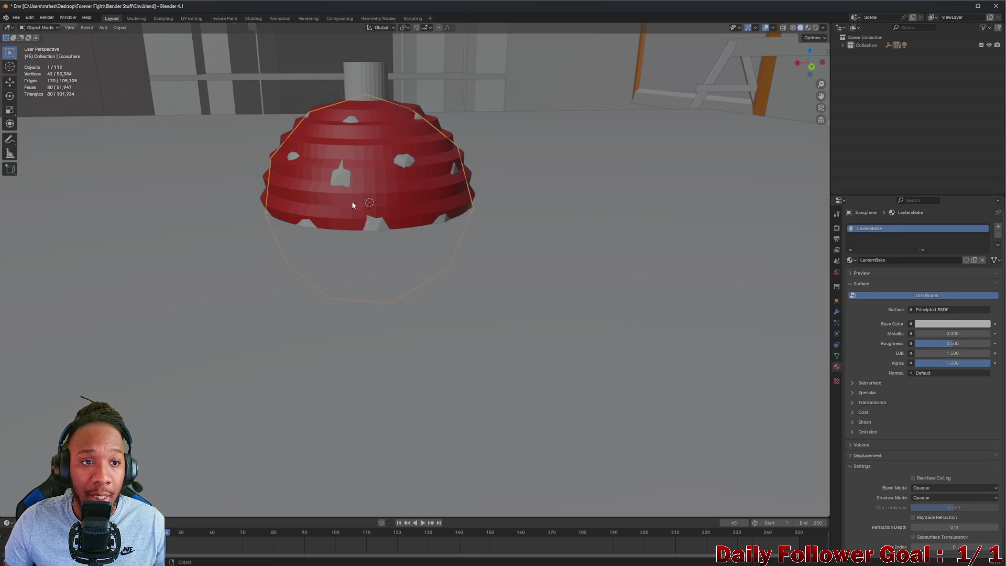
left_click(252, 18)
scroll(346, 426, "down", 2)
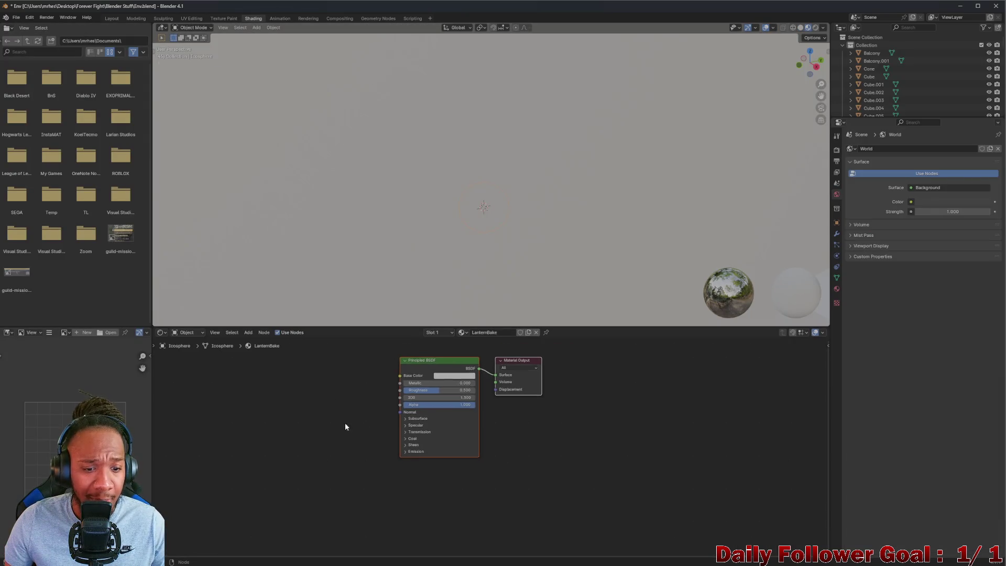
scroll(397, 381, "up", 3, "ctrl")
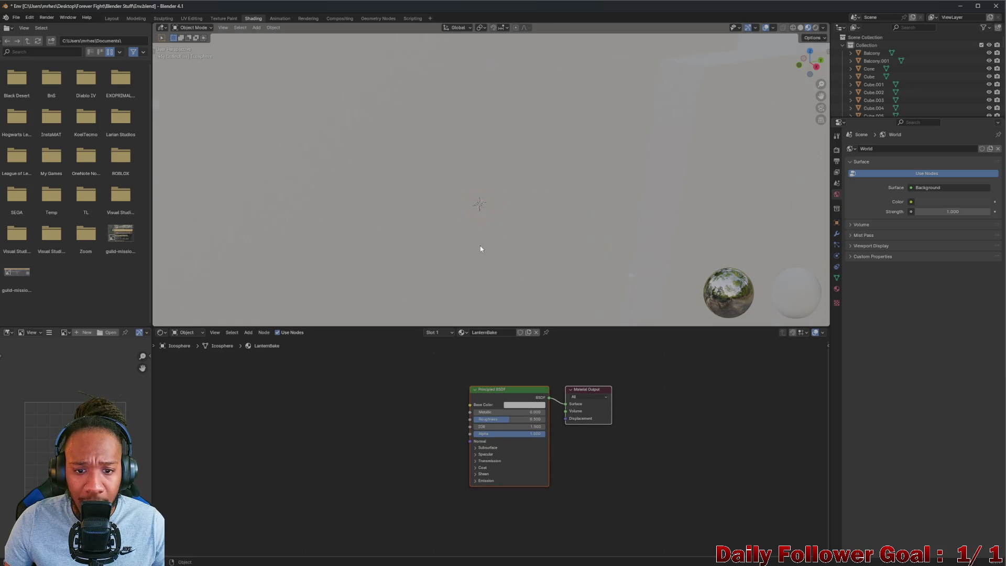
mouse_move(481, 249)
middle_mouse_down()
mouse_move(580, 192)
mouse_move(499, 274)
mouse_move(454, 375)
middle_mouse_up()
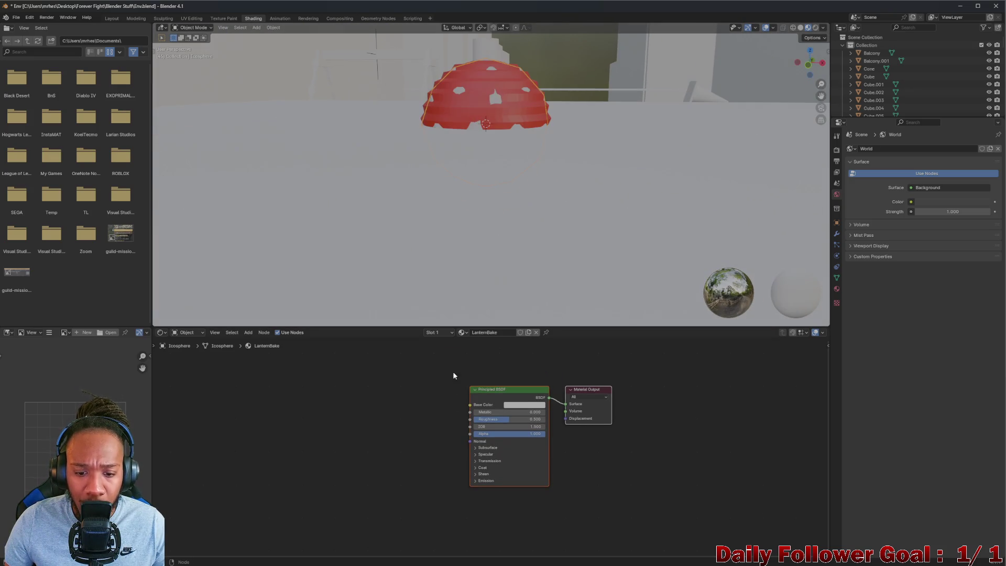
key("shift+a")
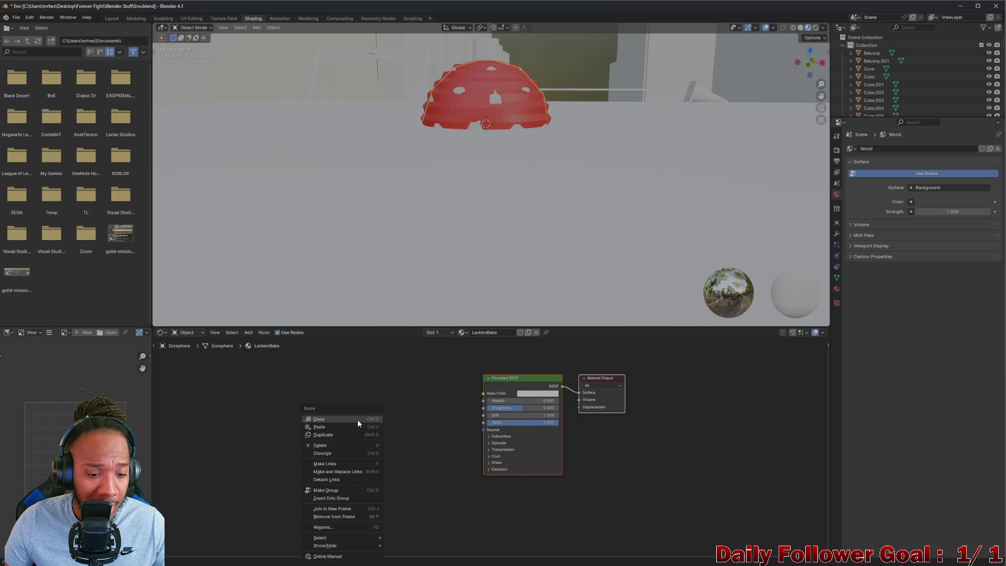
key("Escape")
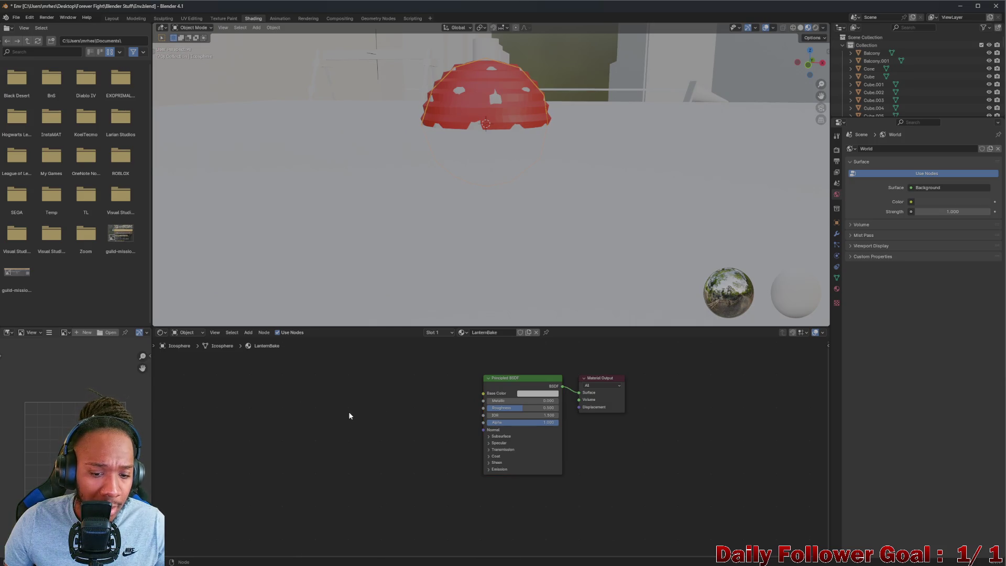
right_click(350, 416)
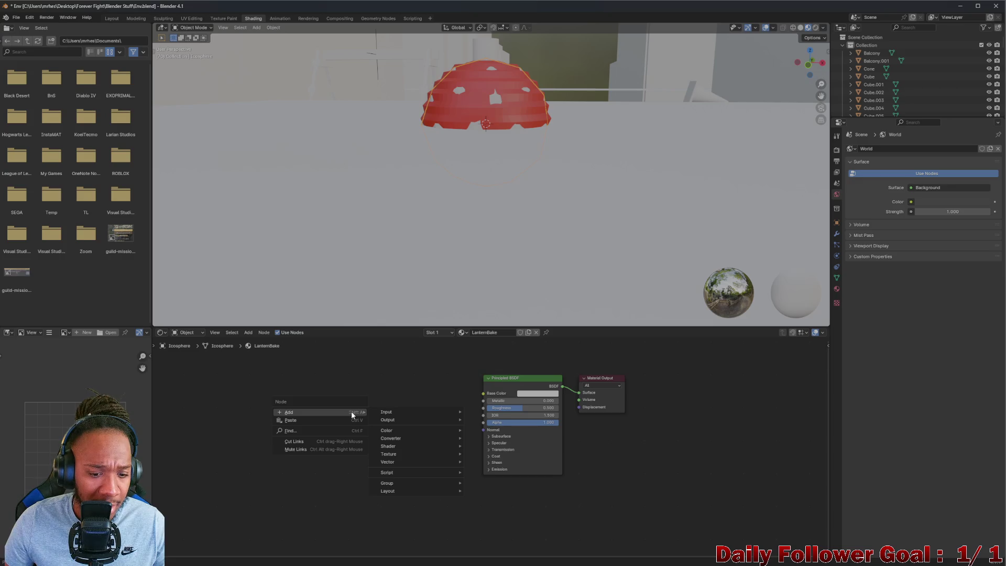
mouse_move(397, 413)
left_click(316, 431)
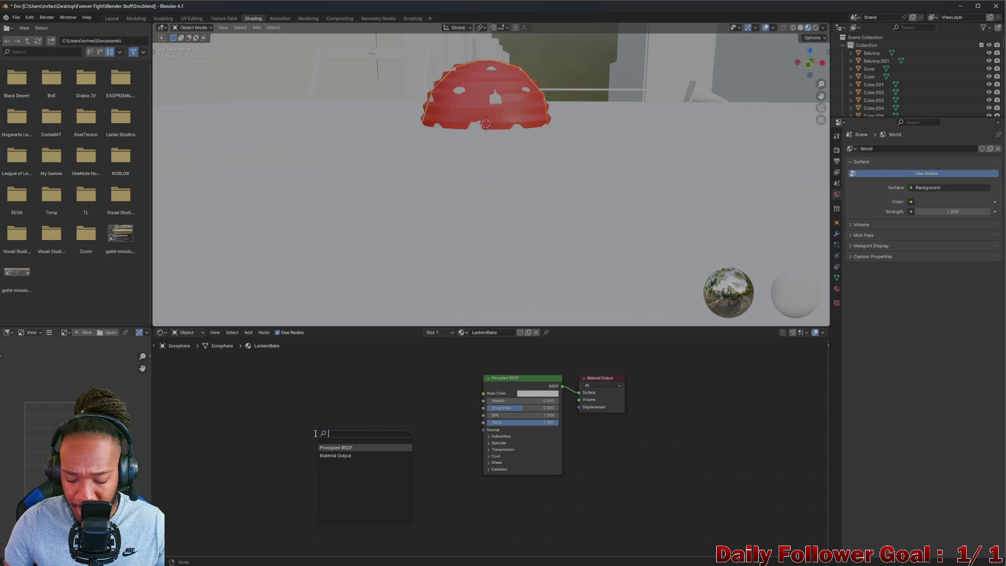
type("imag")
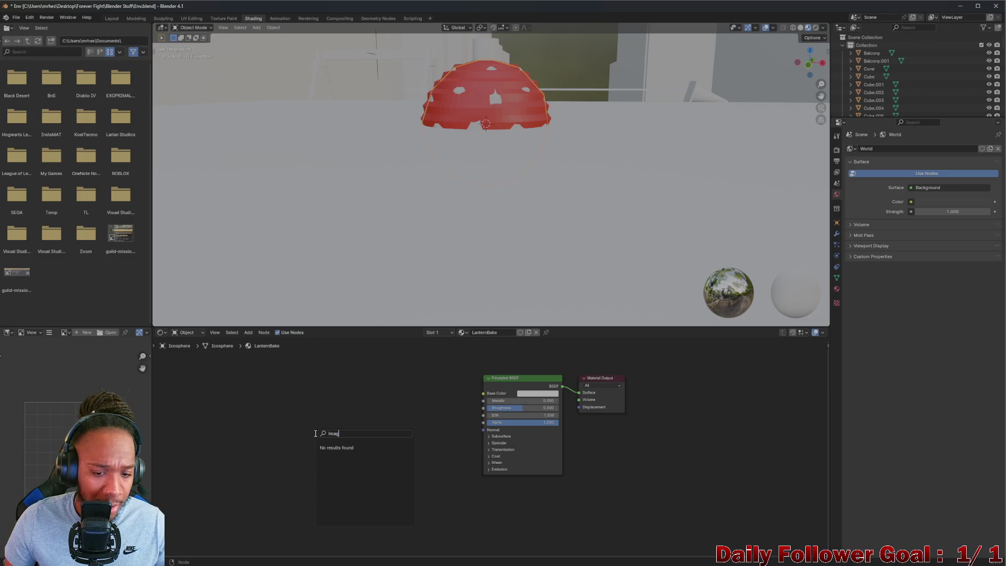
key("BackSpace")
key("BackSpace")
key("BackSpace")
key("Escape")
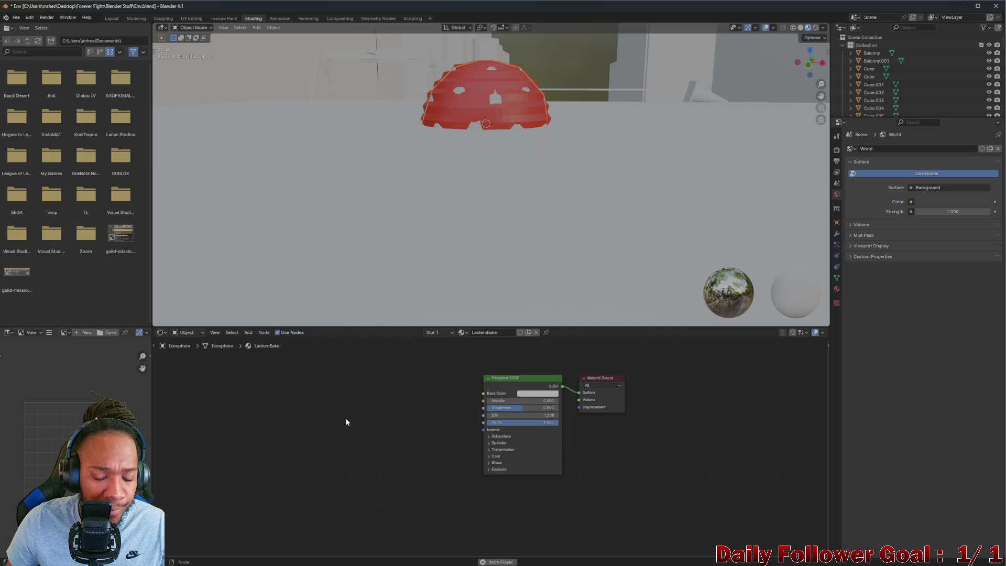
right_click(345, 419)
mouse_move(303, 403)
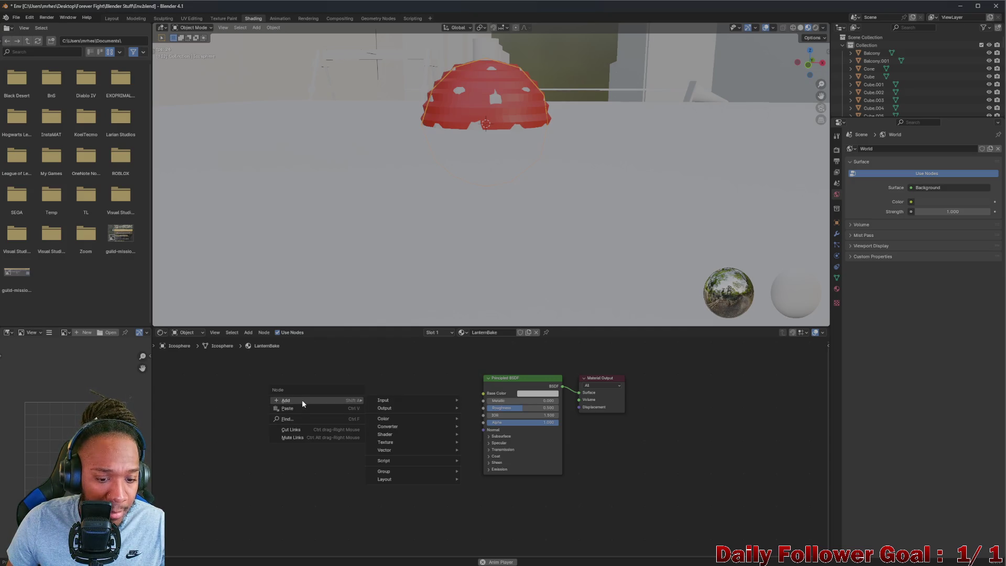
mouse_move(424, 399)
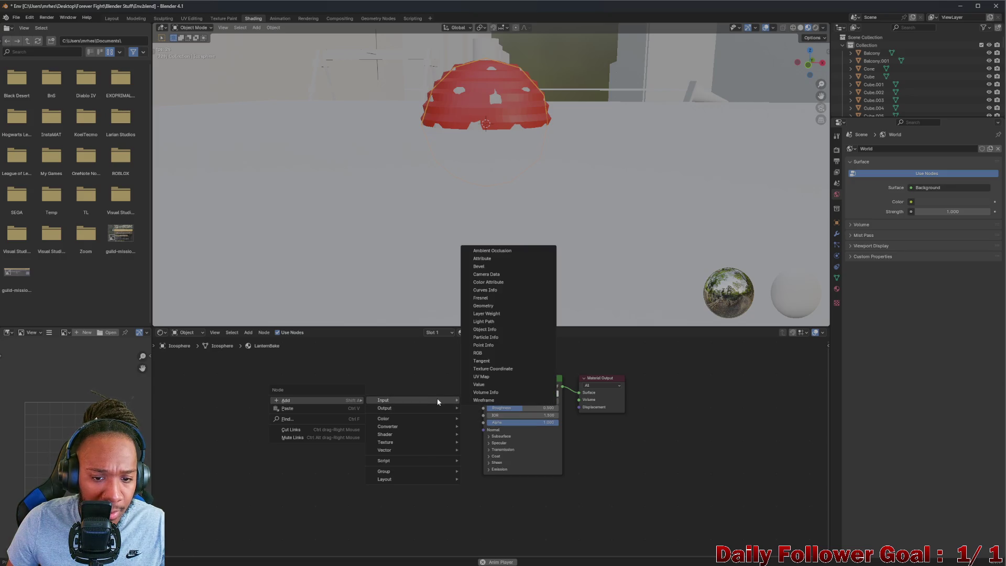
left_click(316, 422)
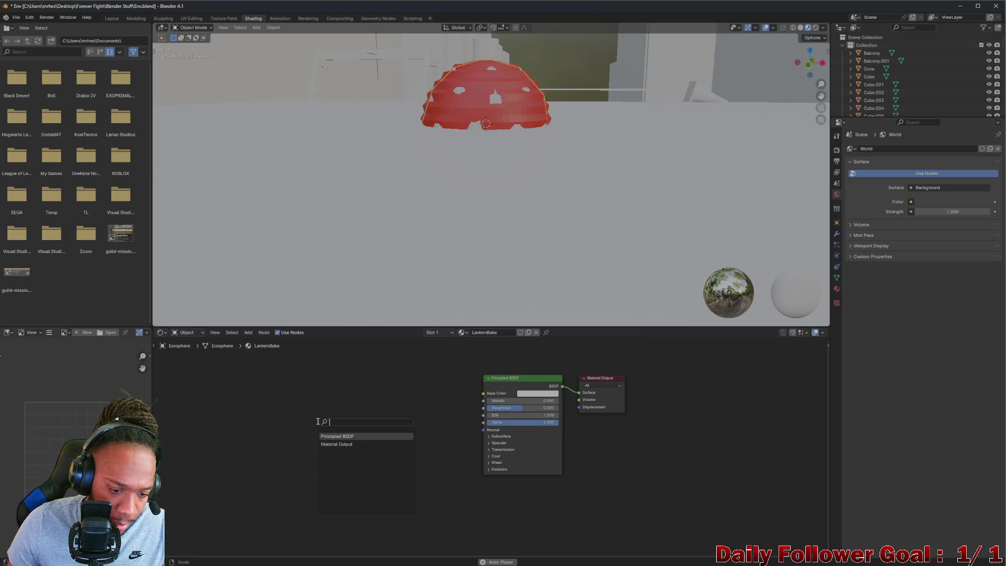
key("Escape")
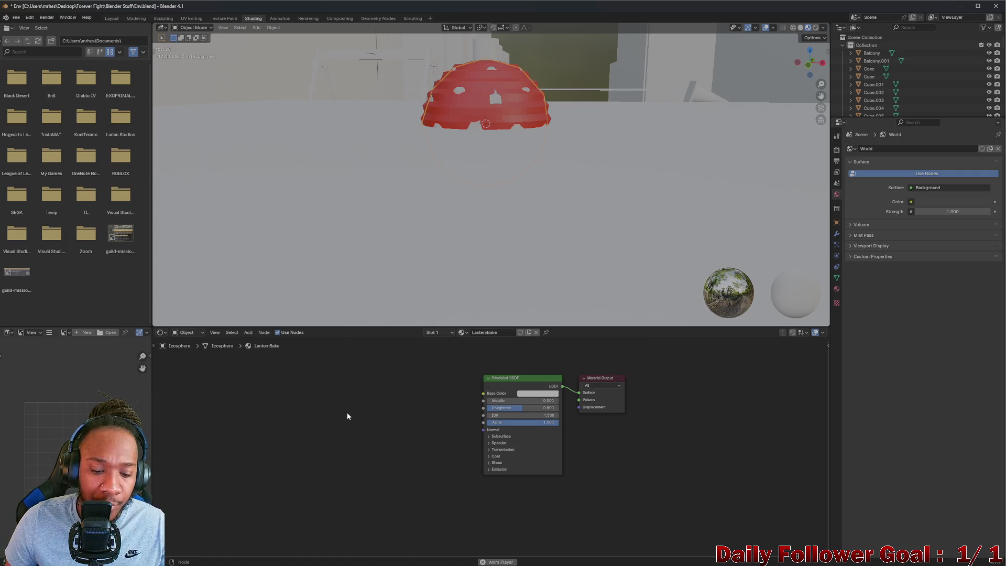
left_click(249, 333)
mouse_move(264, 343)
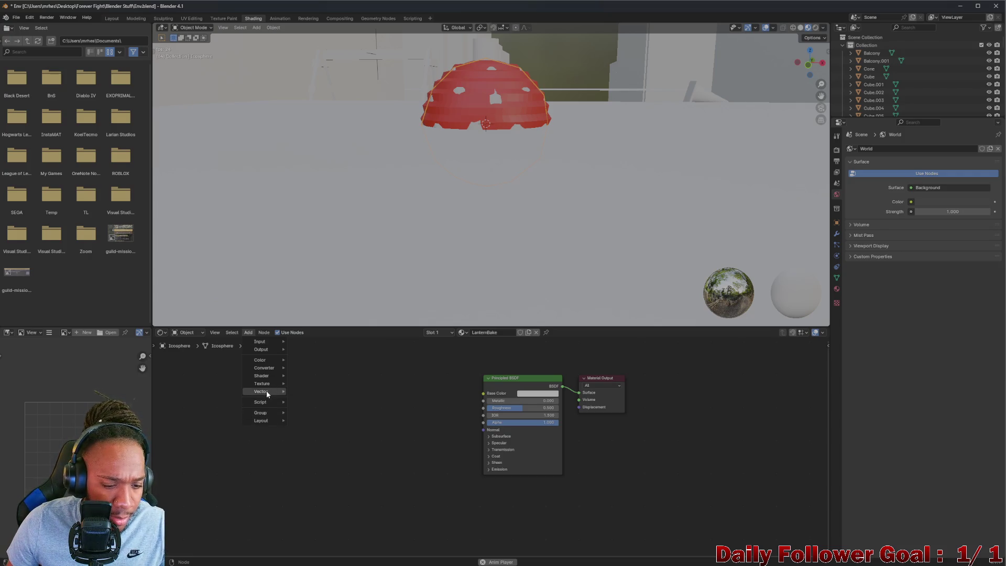
mouse_move(268, 382)
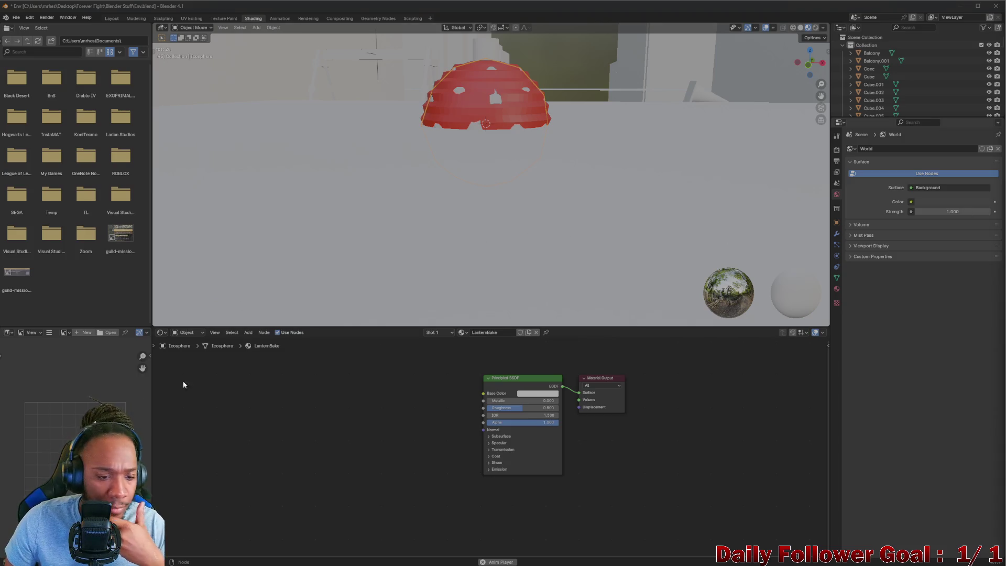
left_click(246, 332)
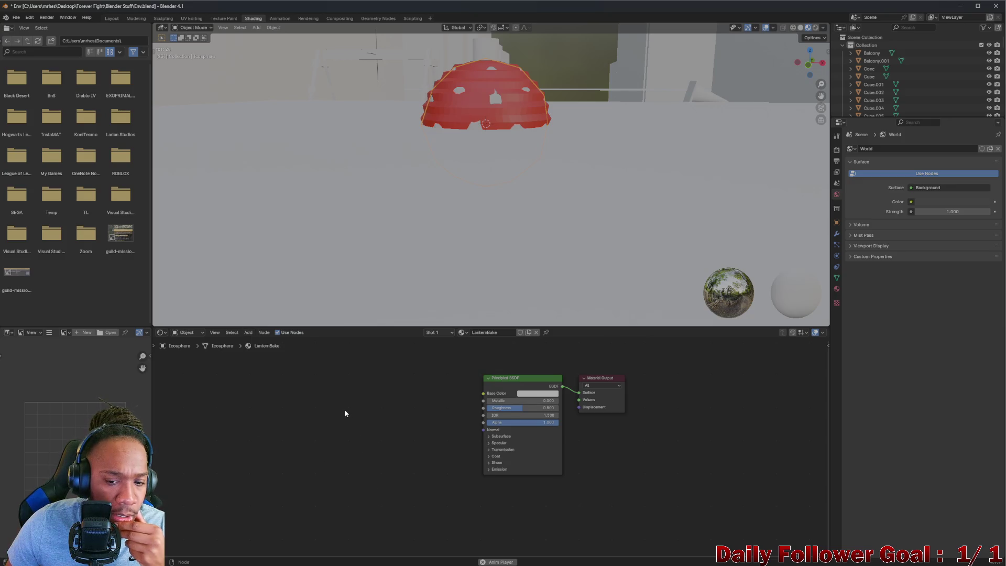
right_click(344, 409)
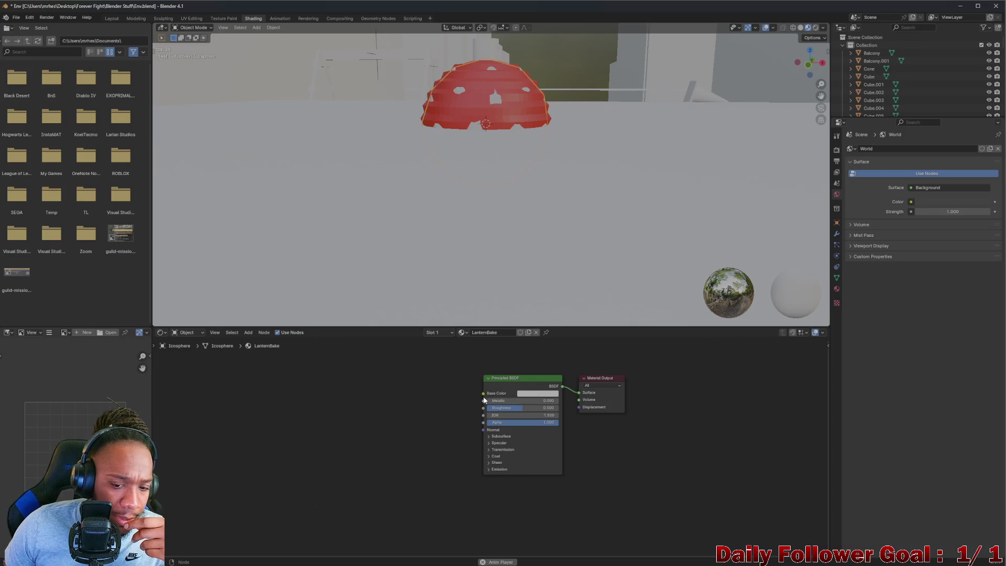
Add an Image Texture node from Base Color via the 'Image' search and rewire its Color link
left_click_drag(483, 393, 307, 388)
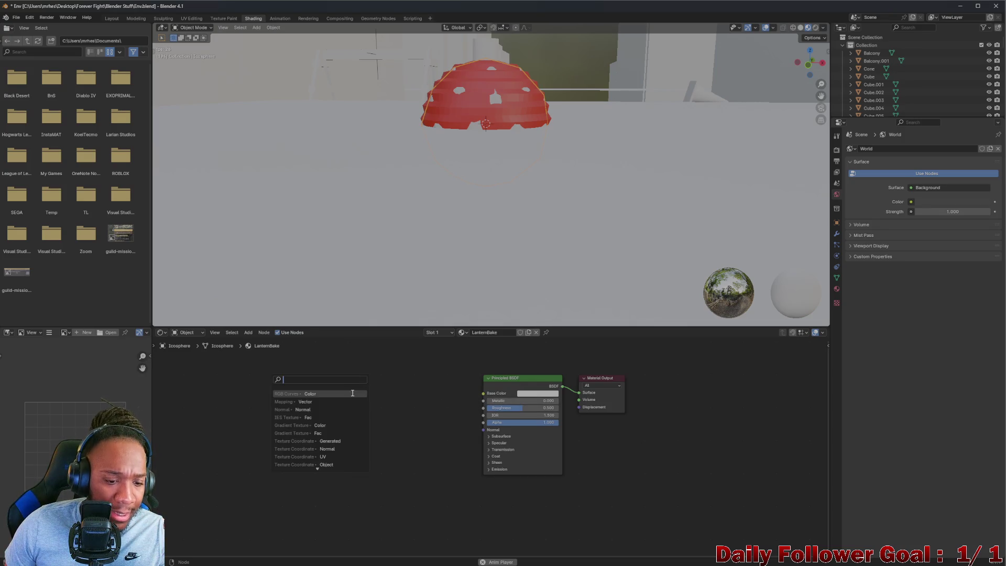
type("Image")
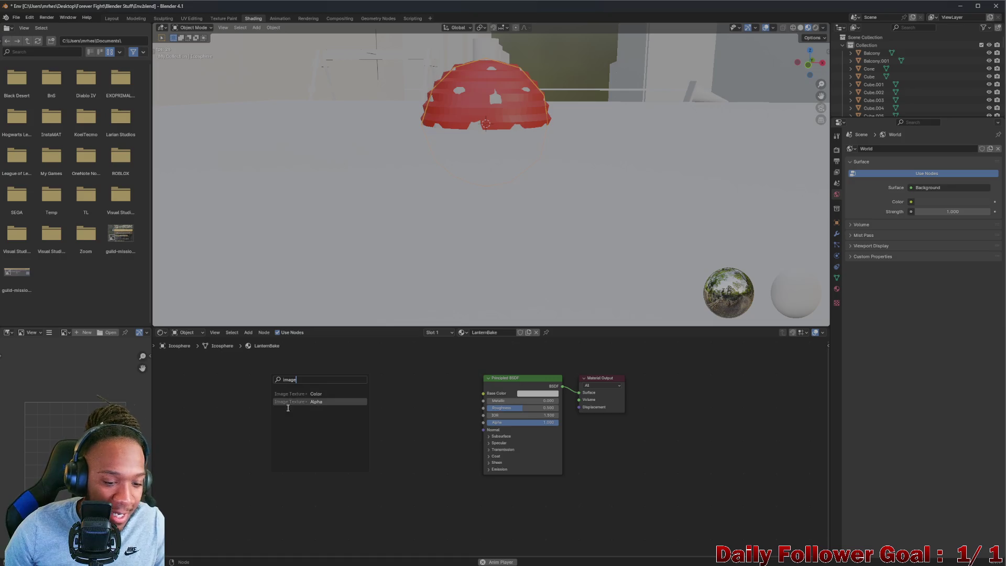
left_click(300, 393)
left_click(289, 414)
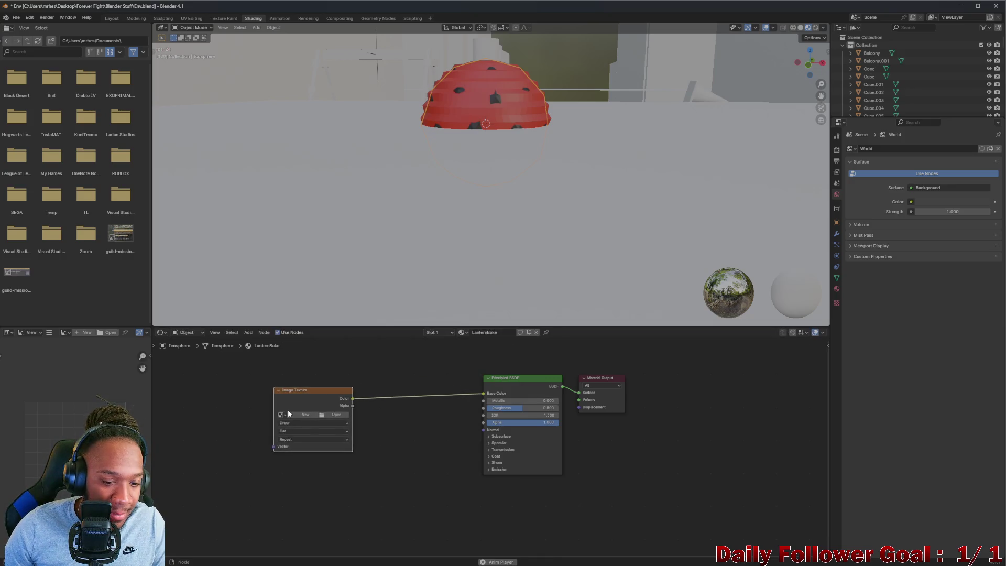
left_click(390, 401)
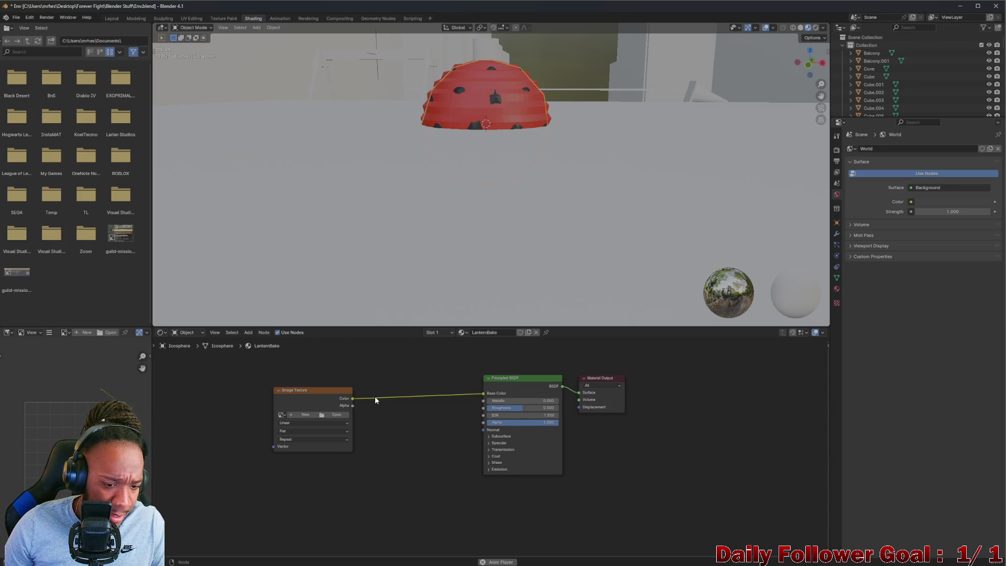
left_click_drag(353, 399, 419, 393)
mouse_move(353, 399)
left_mouse_down()
mouse_move(483, 394)
mouse_move(452, 374)
mouse_move(339, 403)
mouse_move(377, 393)
left_mouse_up()
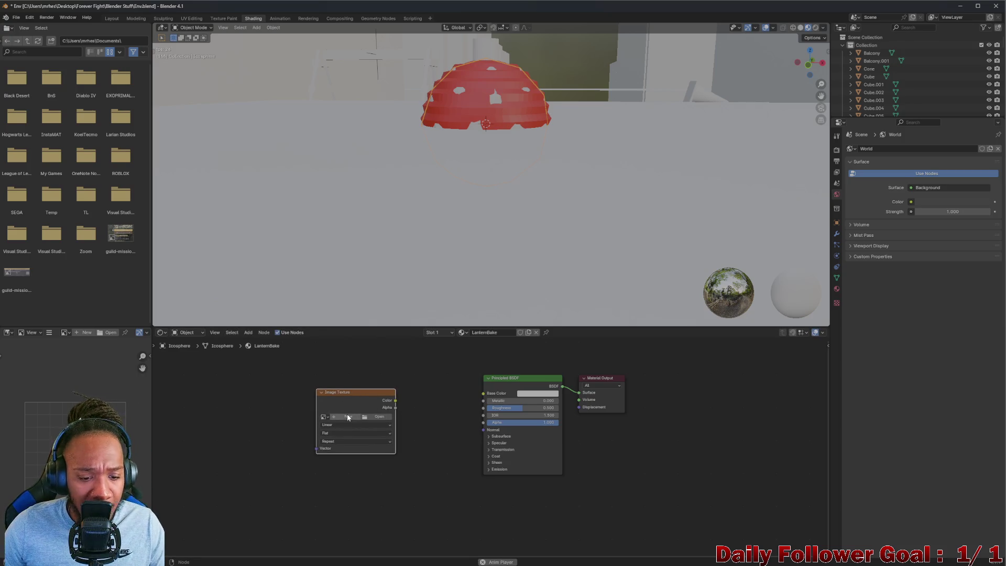
Create a new 512 × 512 px image named LanternNormals in the Image Texture node
left_click(348, 417)
left_click(388, 414)
type("LanternNormals")
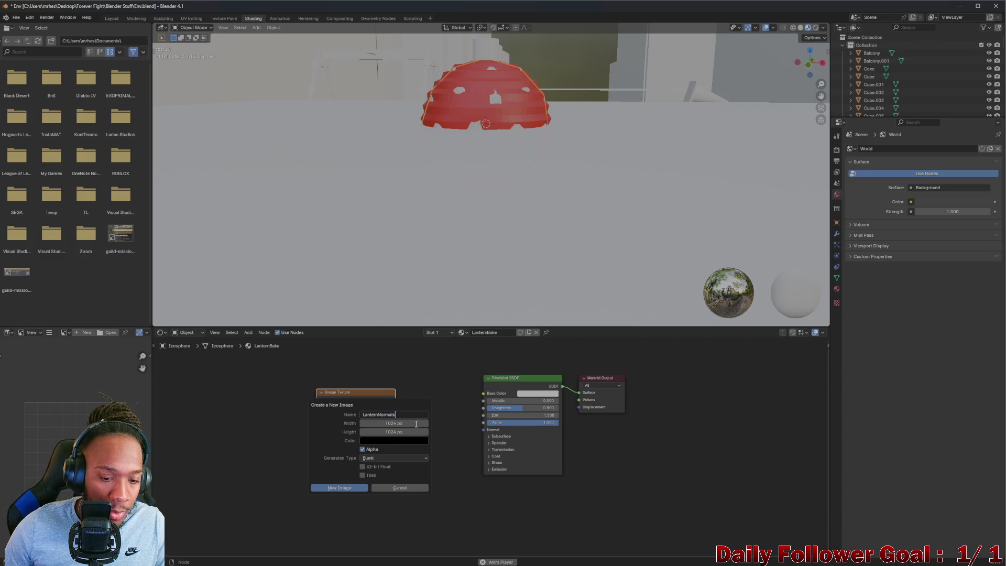
key("Return")
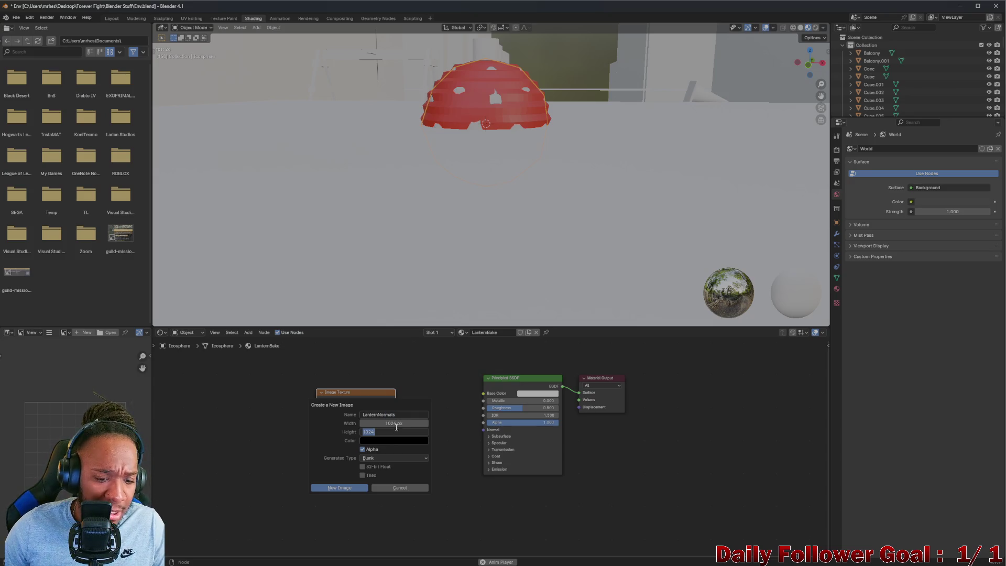
left_click(394, 423)
key("BackSpace")
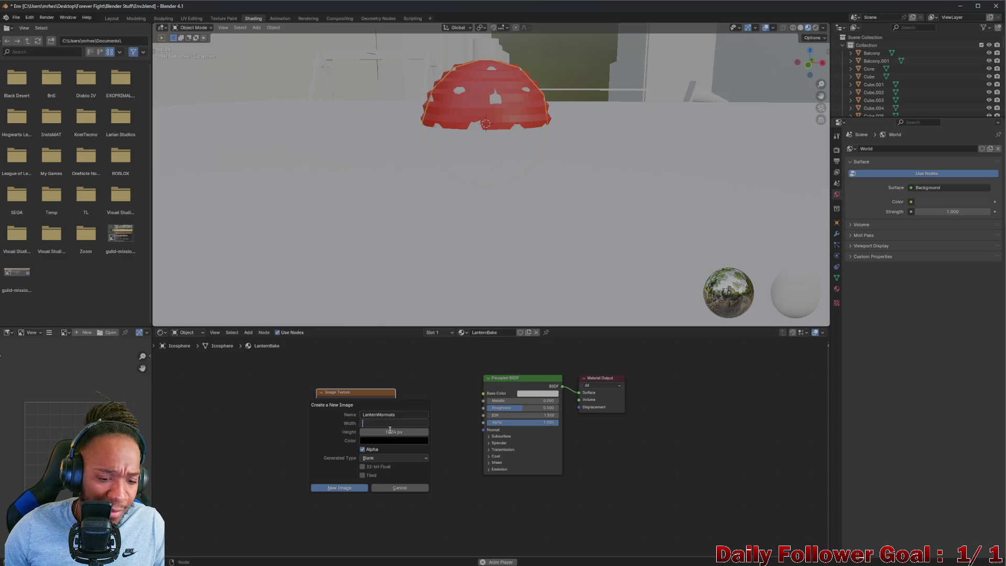
type("512")
left_click(394, 433)
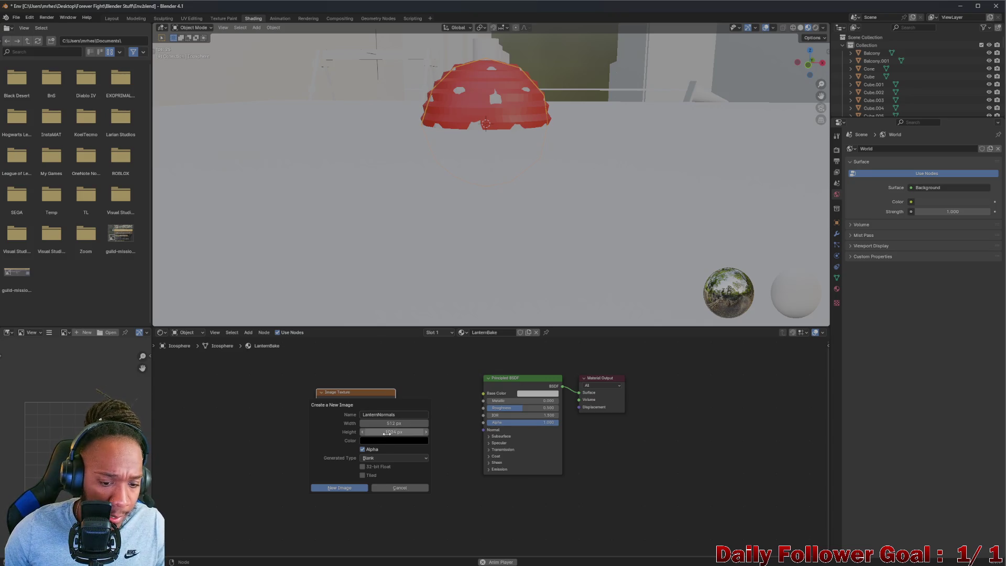
key("BackSpace")
type("51")
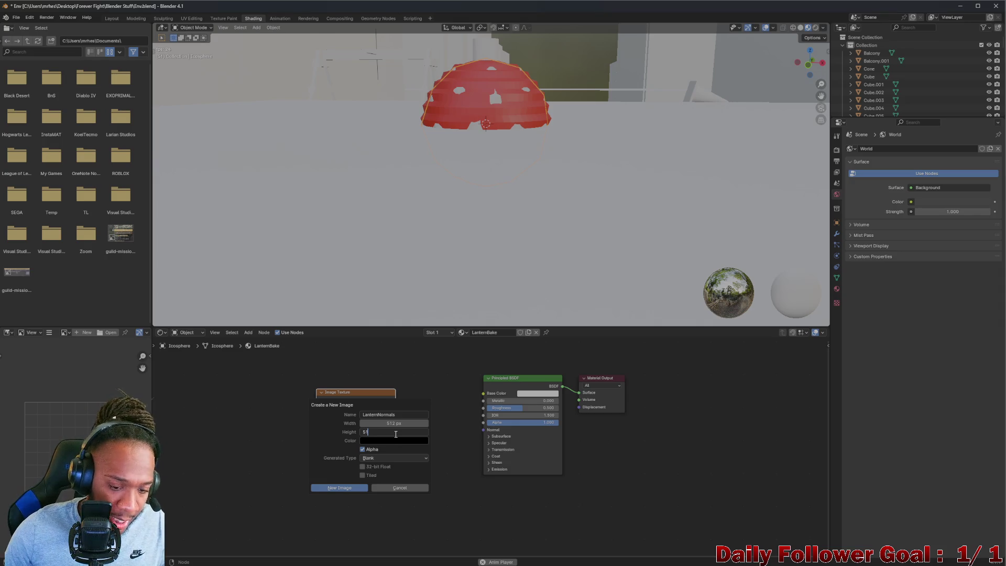
type("2")
key("Return")
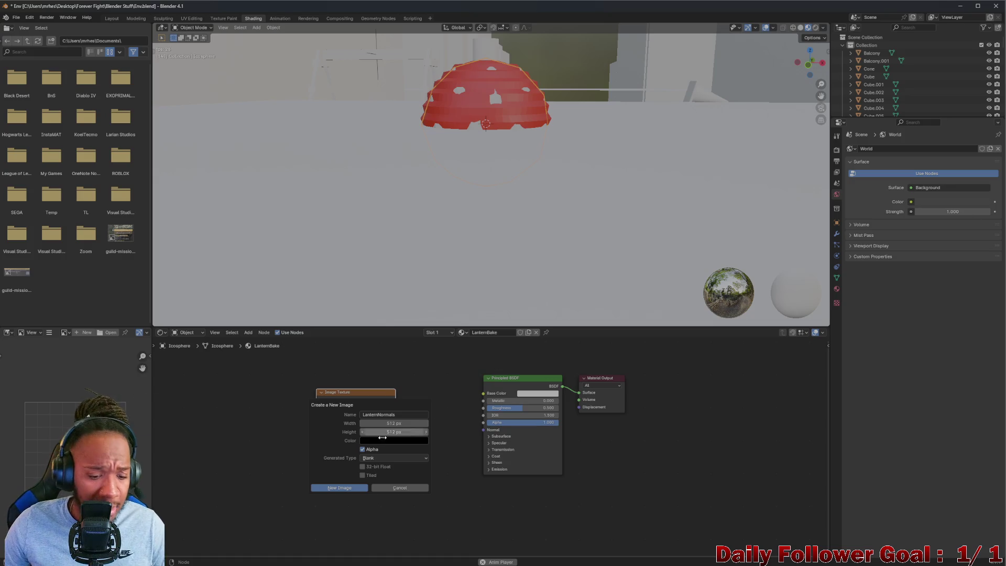
left_click(337, 489)
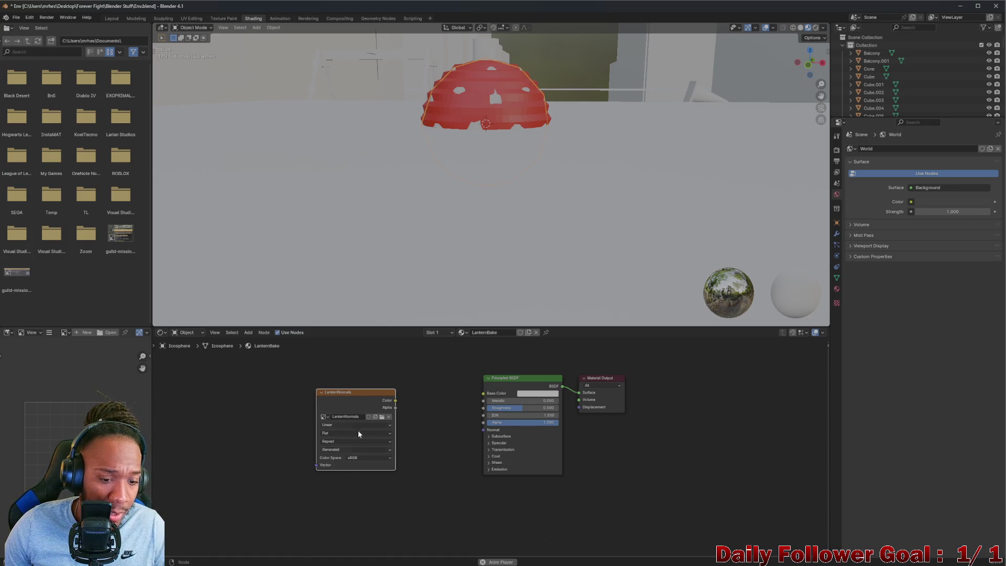
Scrub the normal-baking tutorial back and forth and pause it on its render settings
mouse_move(404, 564)
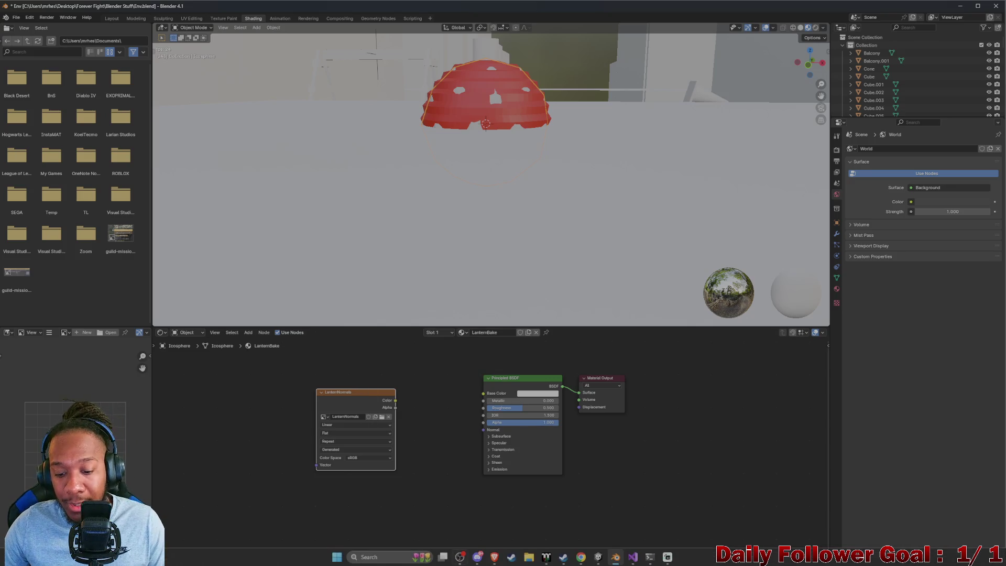
mouse_move(615, 557)
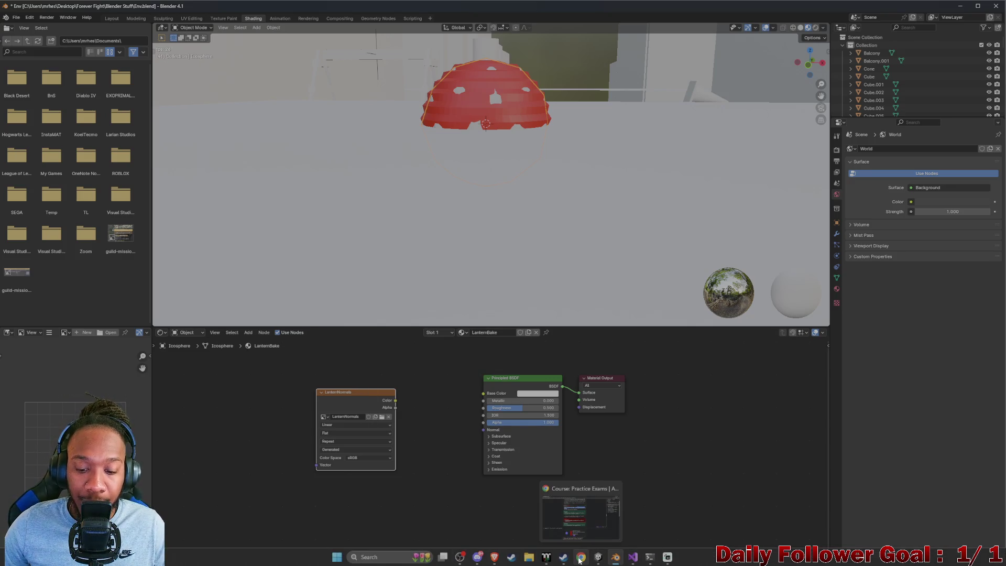
mouse_move(494, 557)
left_click(561, 525)
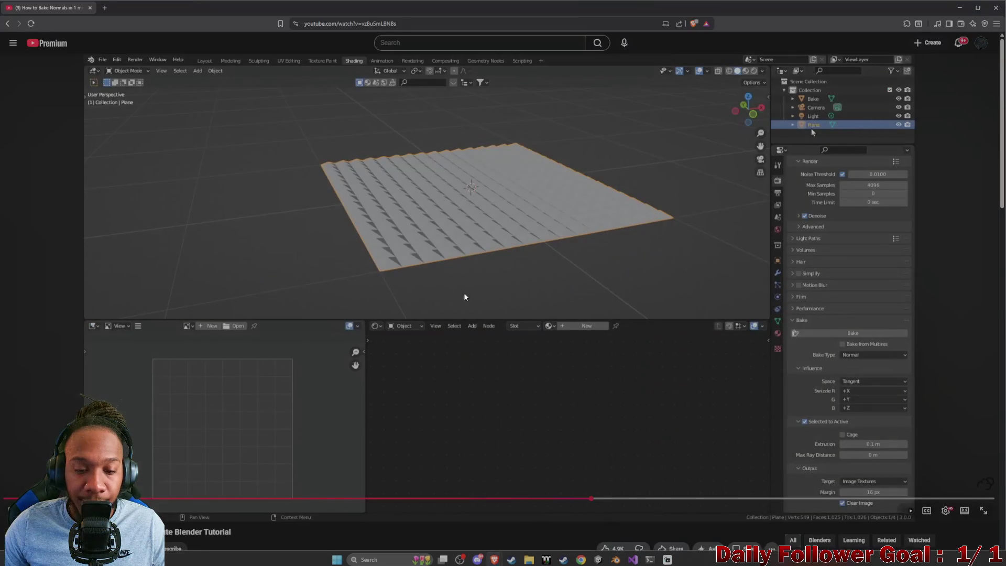
left_click(558, 491)
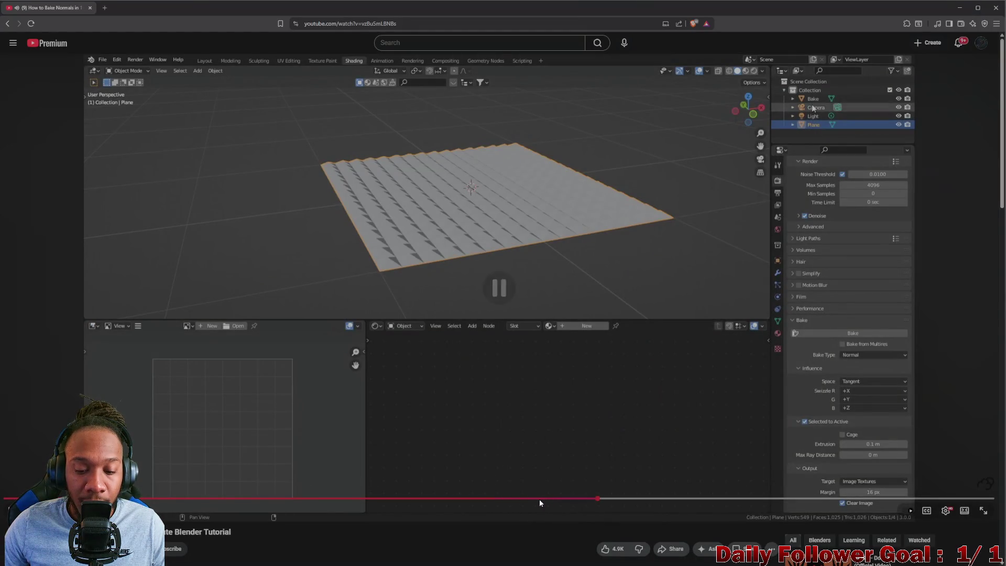
left_click(540, 498)
left_click(469, 354)
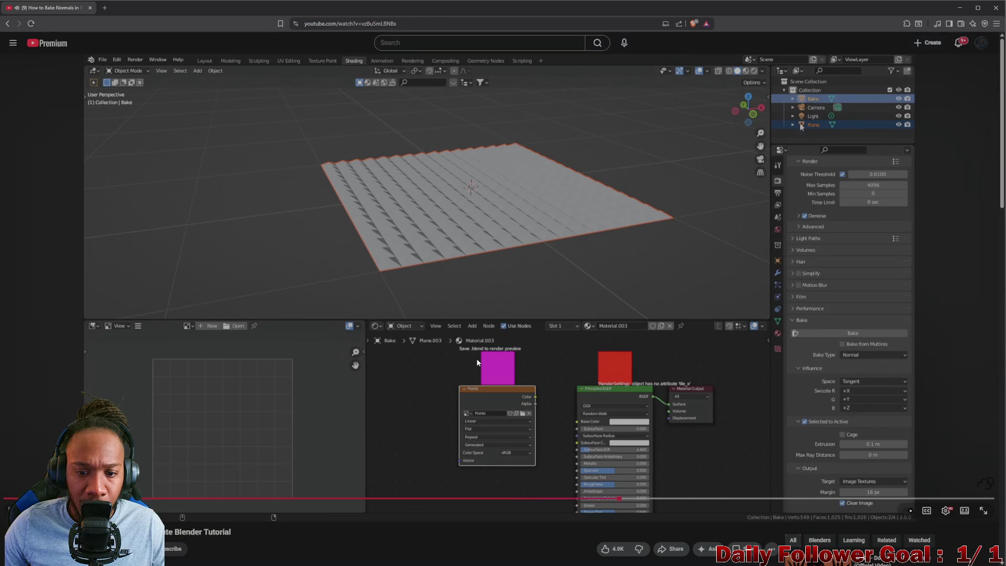
left_click(546, 277)
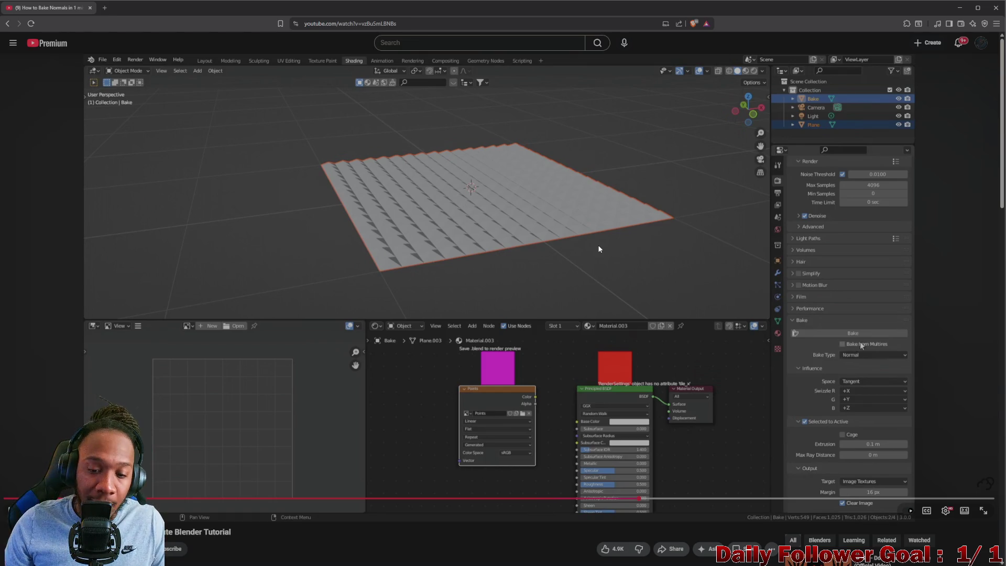
left_click(578, 498)
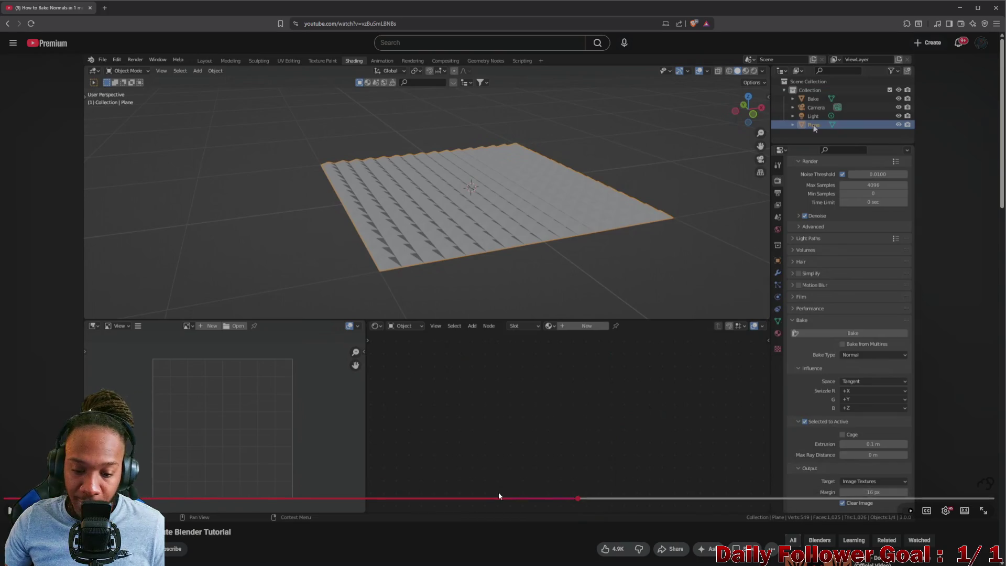
left_click(523, 498)
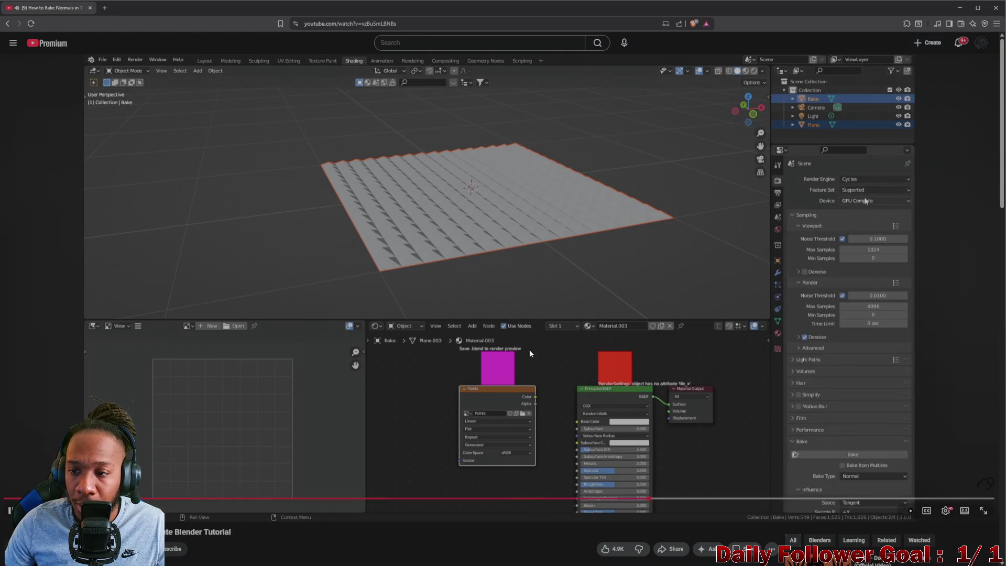
left_click(505, 258)
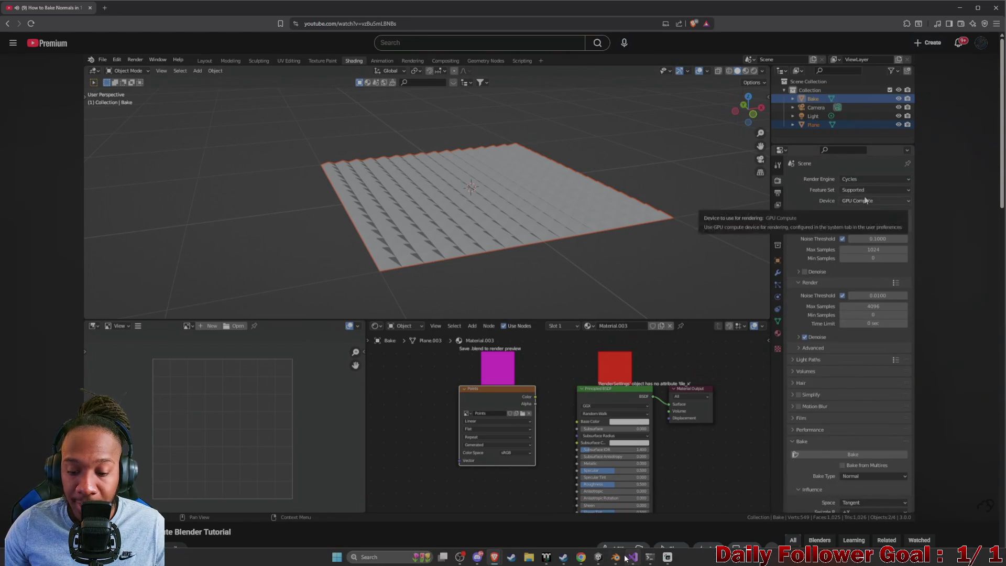
Compare Sphere.011's Light material with the Icosphere's LanternBake material, then resume the tutorial
left_click(615, 556)
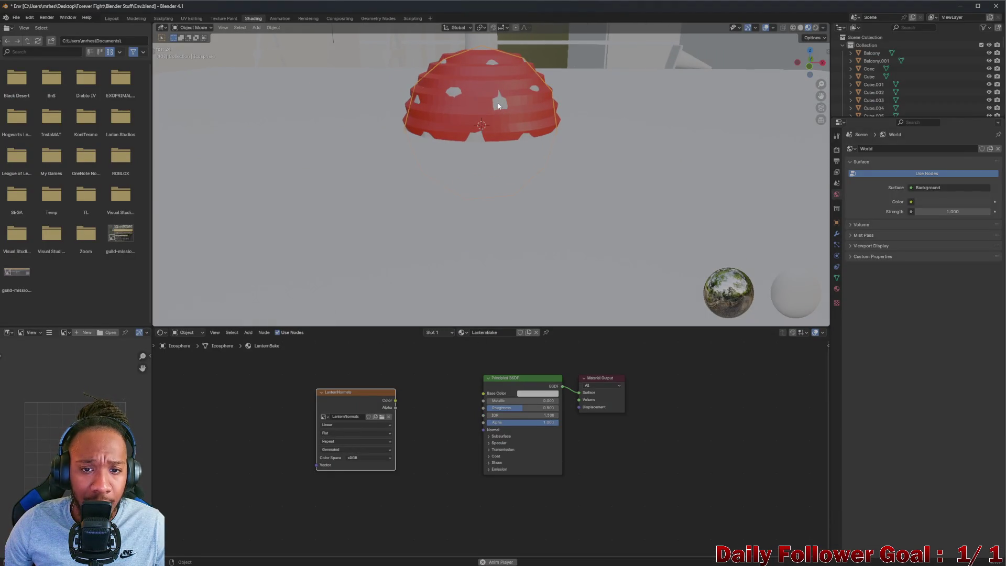
left_click(538, 107)
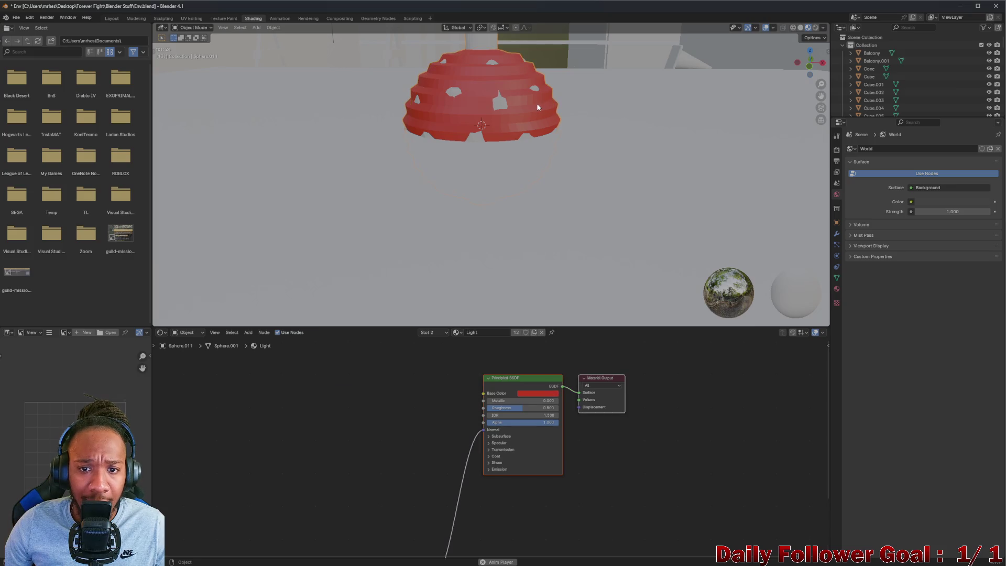
left_click(501, 107)
key("alt+Tab")
key("space")
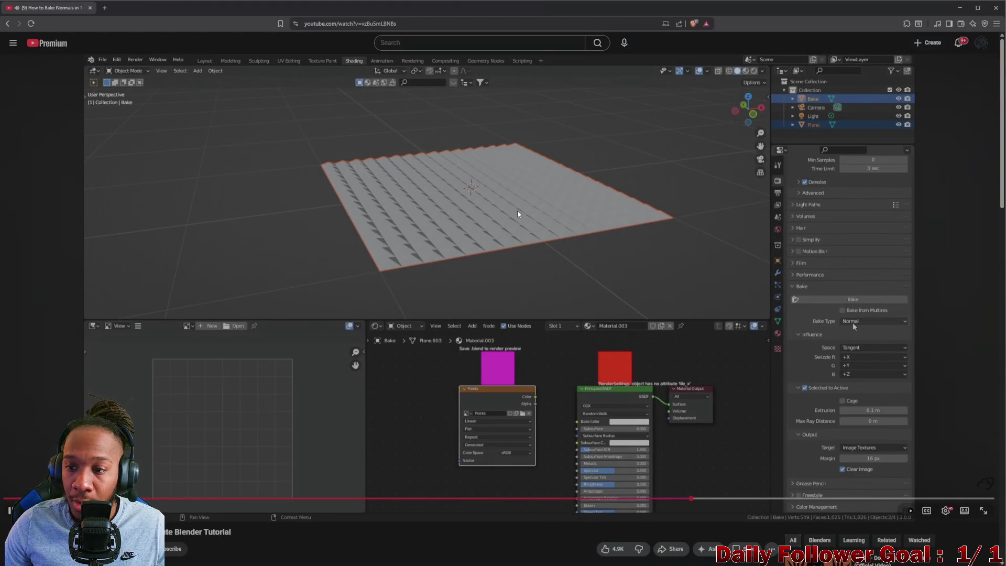
Watch the tutorial's Bake Type and Selected to Active settings, then return to Blender
left_click(518, 211)
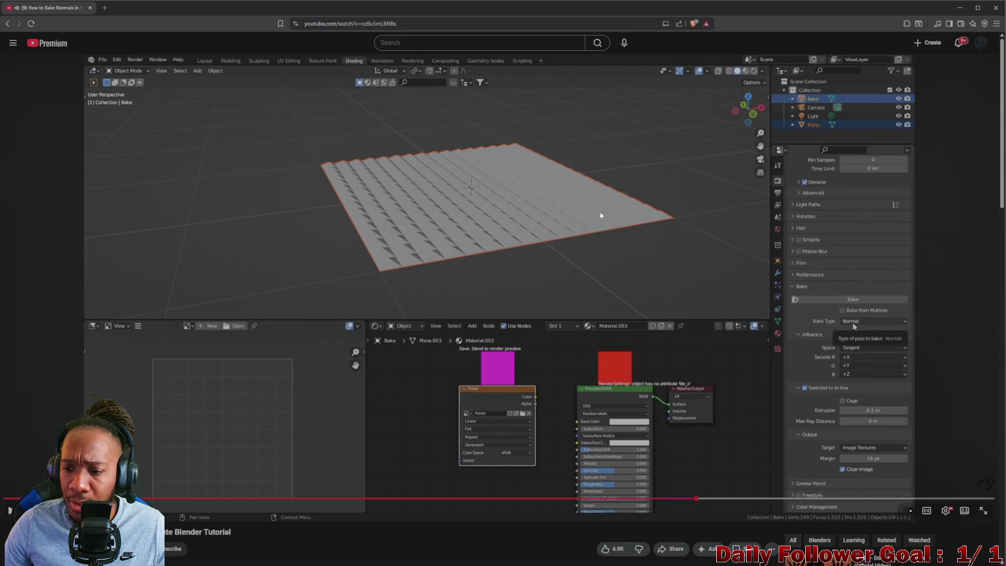
left_click(535, 215)
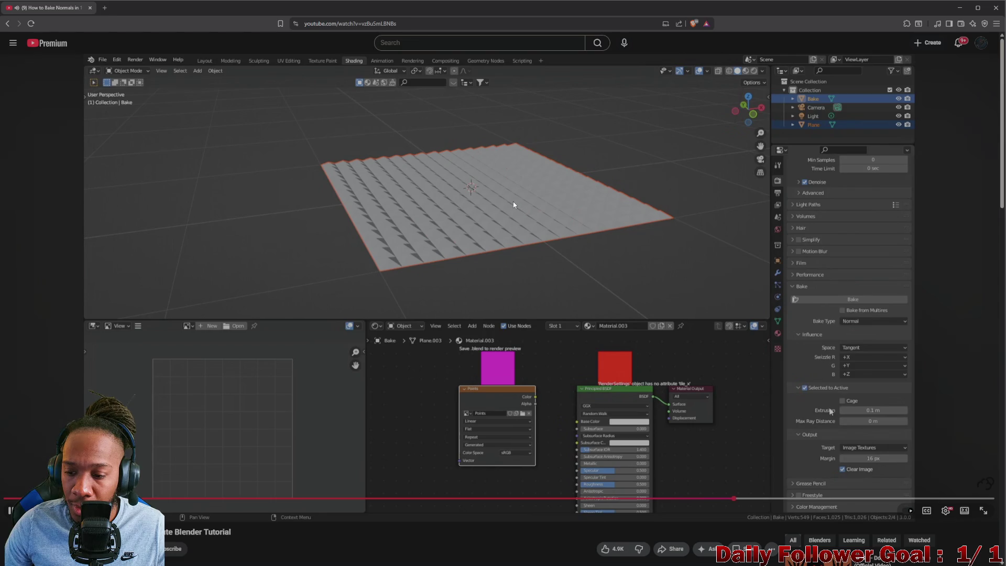
left_click(513, 201)
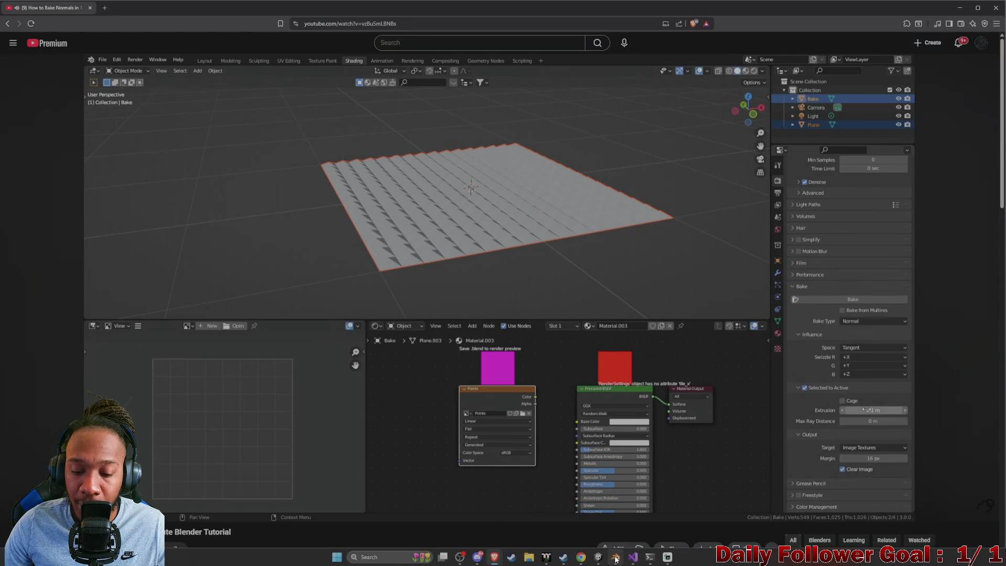
left_click(615, 557)
Switch the render engine to Cycles and set Bake Type Normal with Selected to Active on
left_click(837, 150)
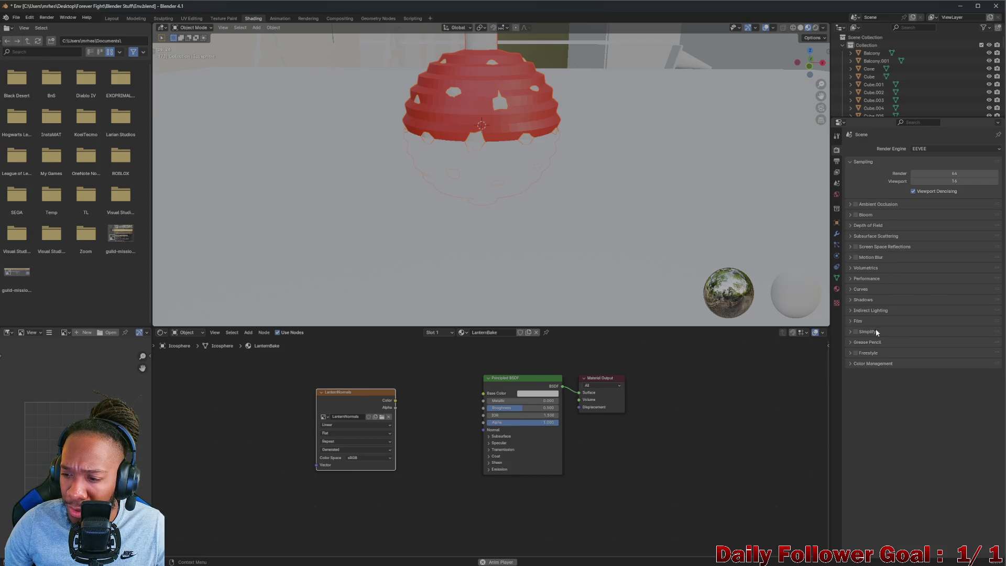
left_click(920, 150)
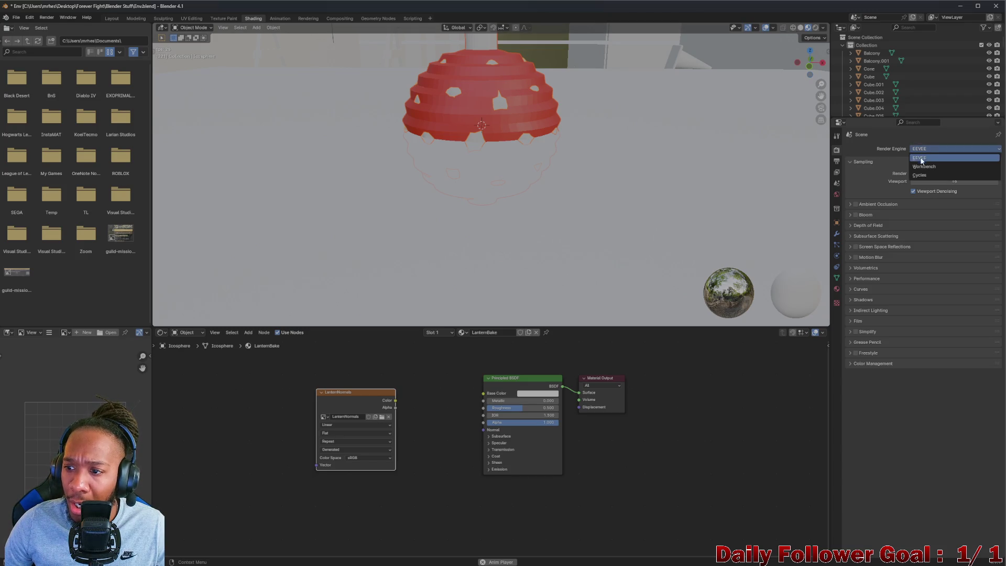
left_click(932, 176)
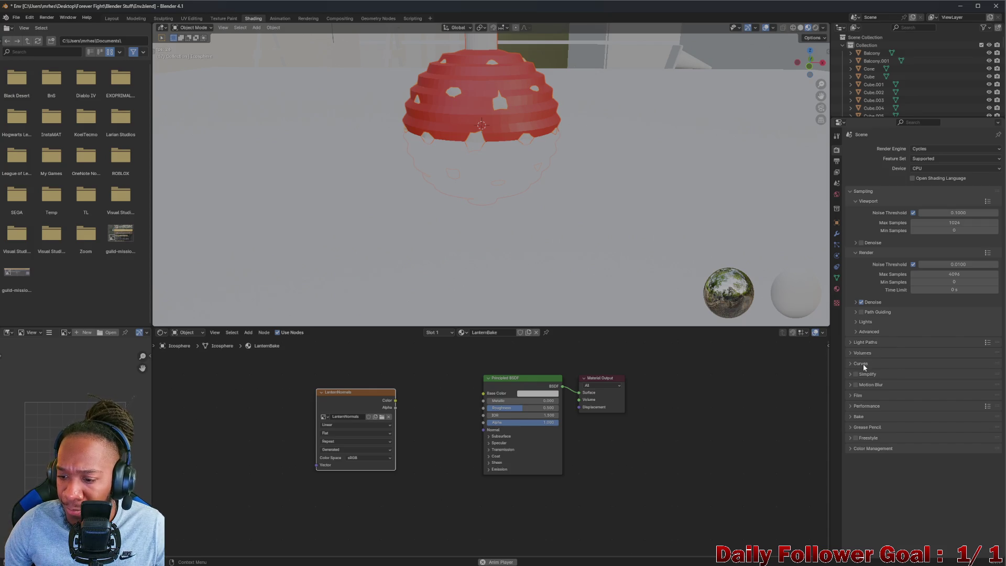
left_click(865, 414)
scroll(922, 393, "down", 2)
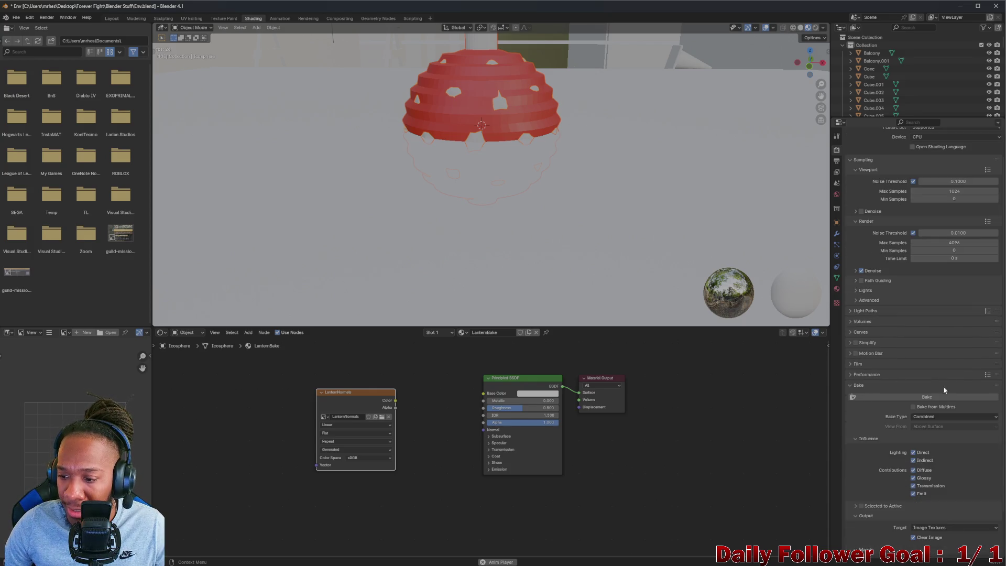
left_click(941, 420)
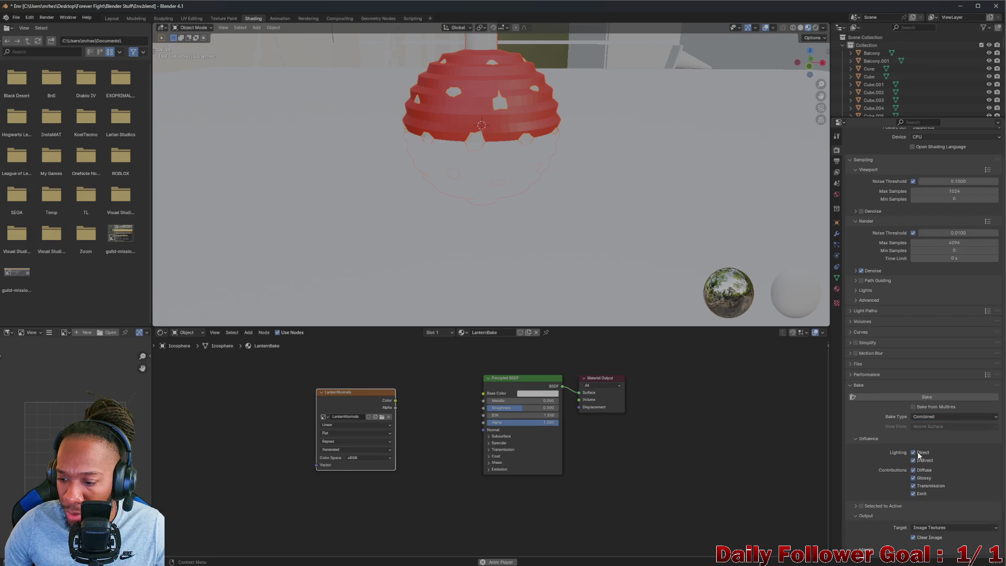
left_click(953, 417)
left_click(926, 461)
scroll(879, 369, "down", 1)
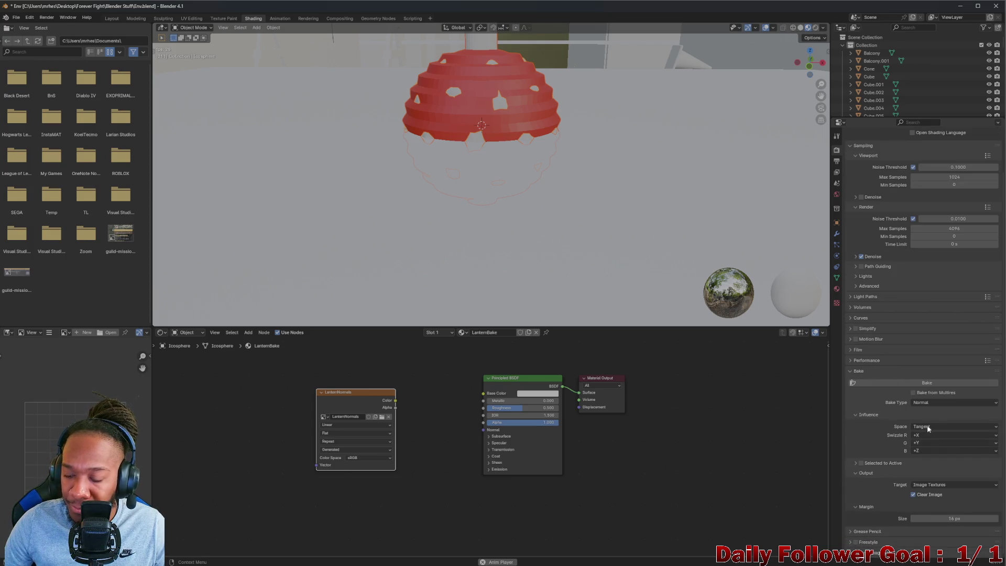
left_click(861, 463)
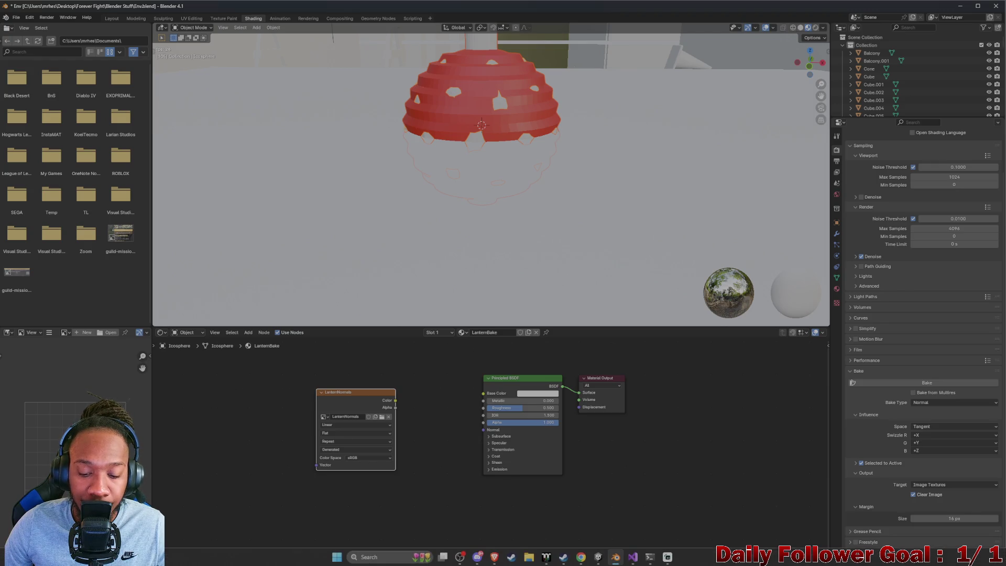
mouse_move(600, 562)
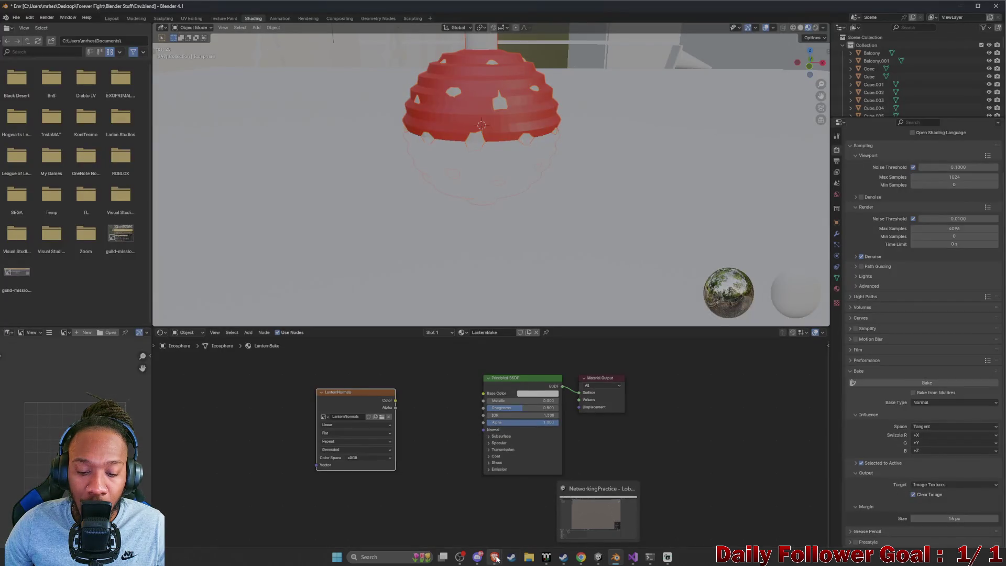
Check the tutorial's Extrusion value, then return to Blender
left_click(581, 516)
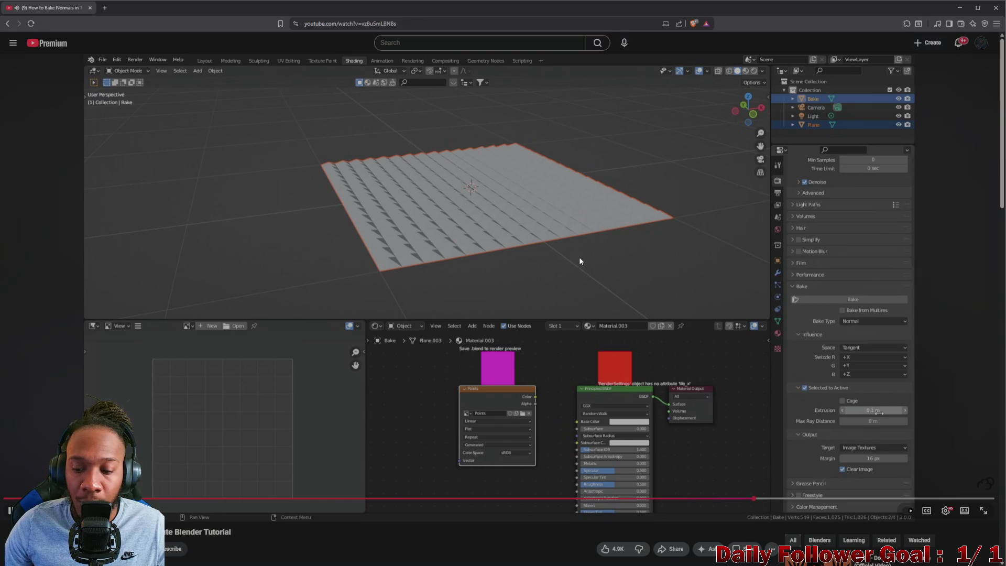
left_click(579, 273)
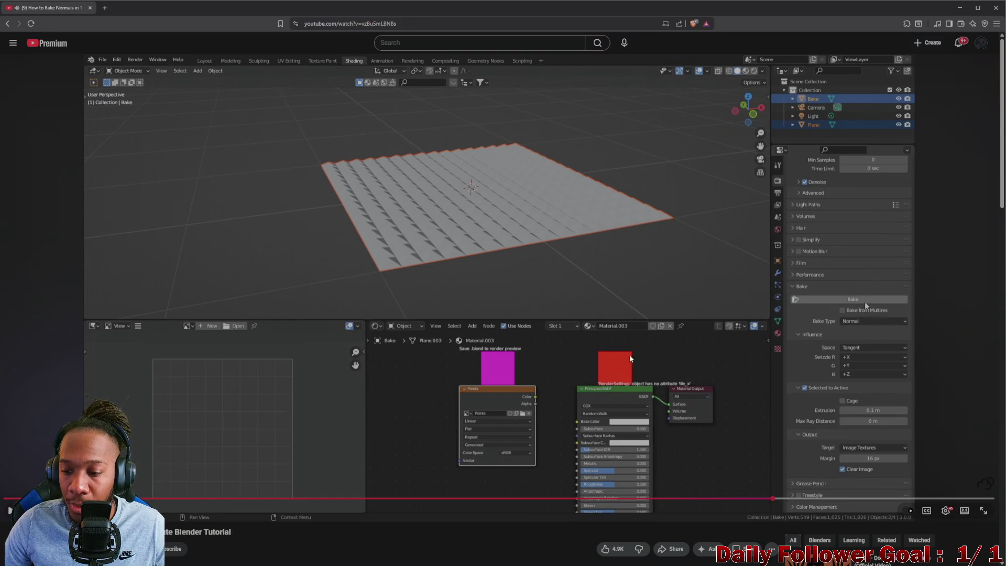
mouse_move(637, 554)
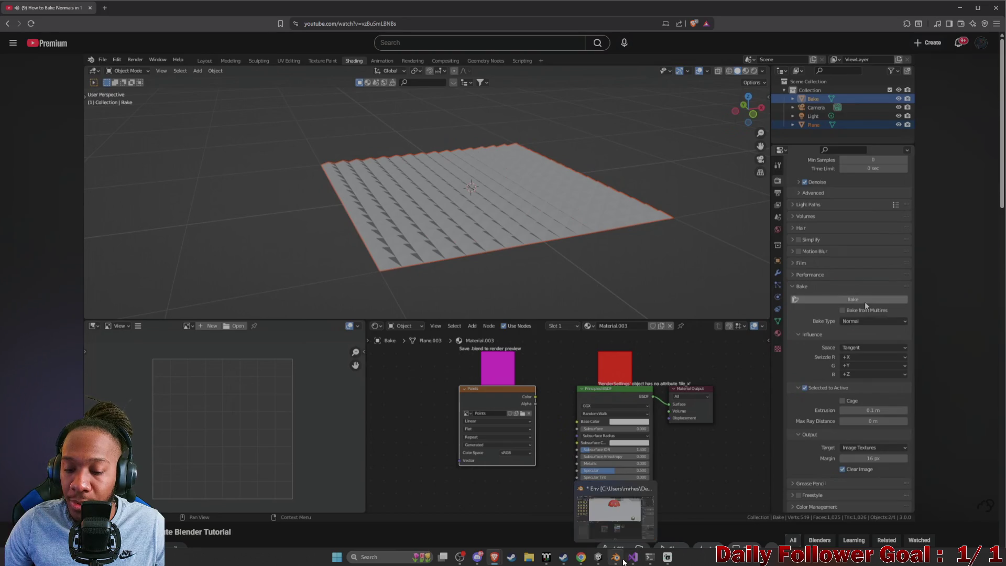
left_click(633, 514)
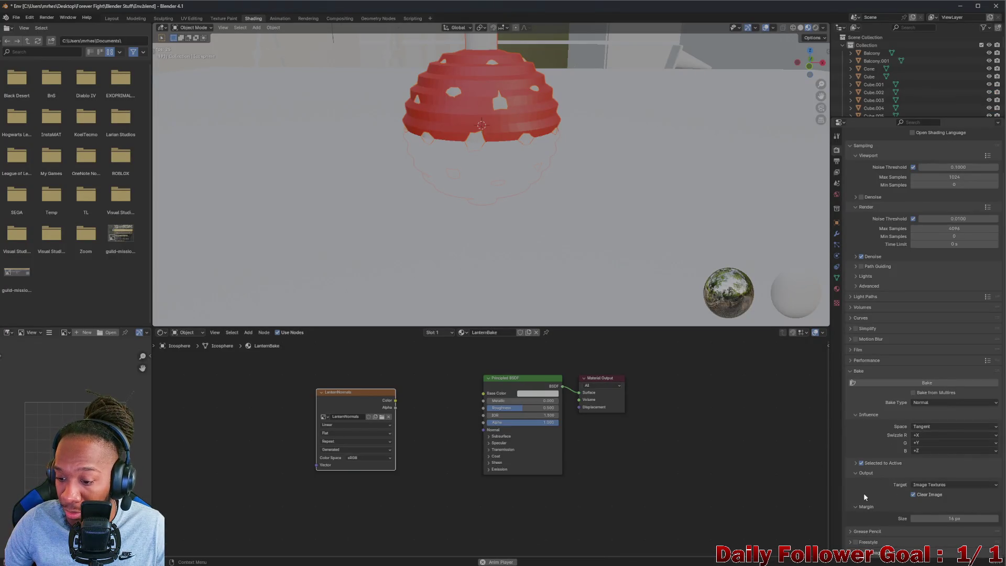
Set the Selected to Active Extrusion to 0.1 m
left_click(854, 462)
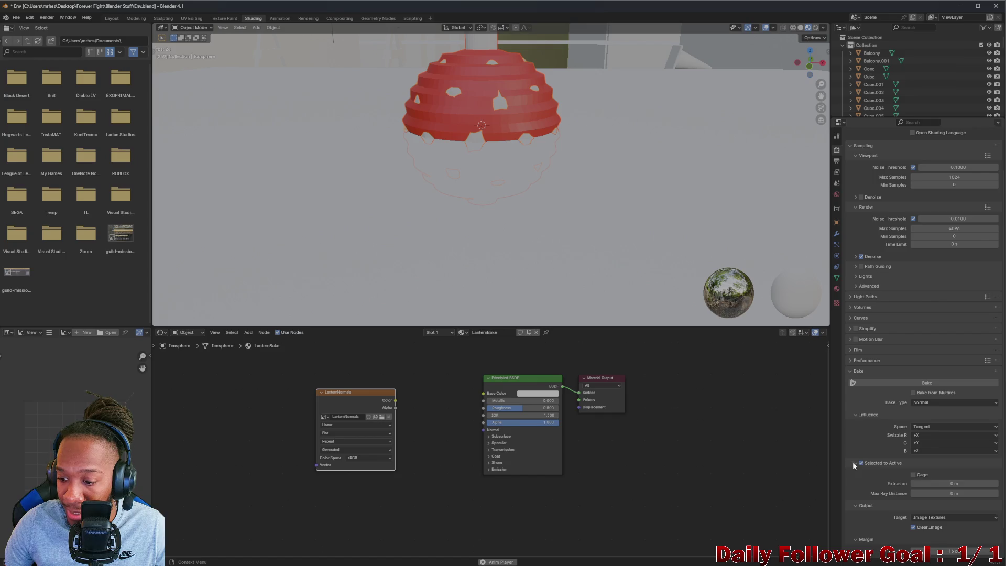
left_click(941, 484)
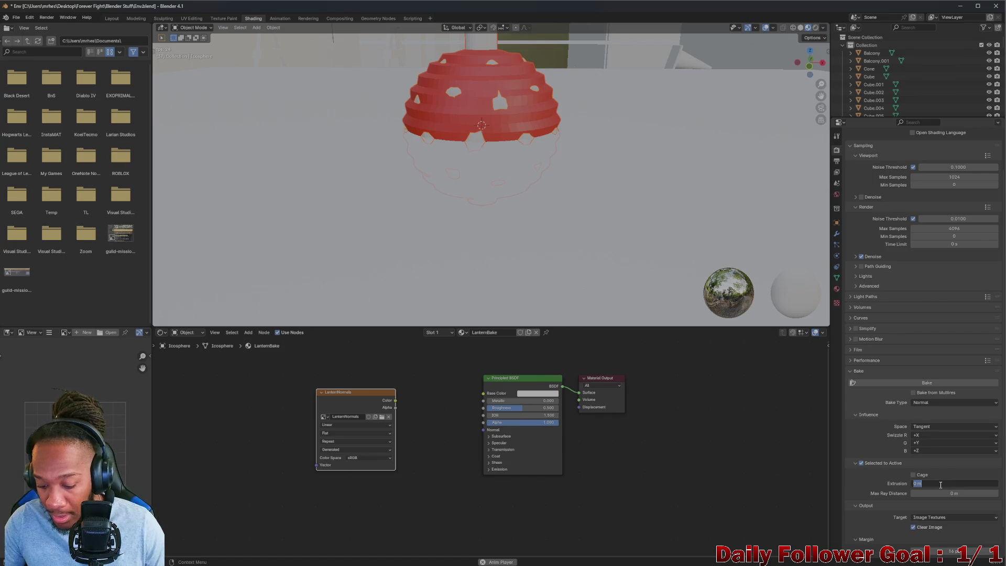
type(".1")
key("Return")
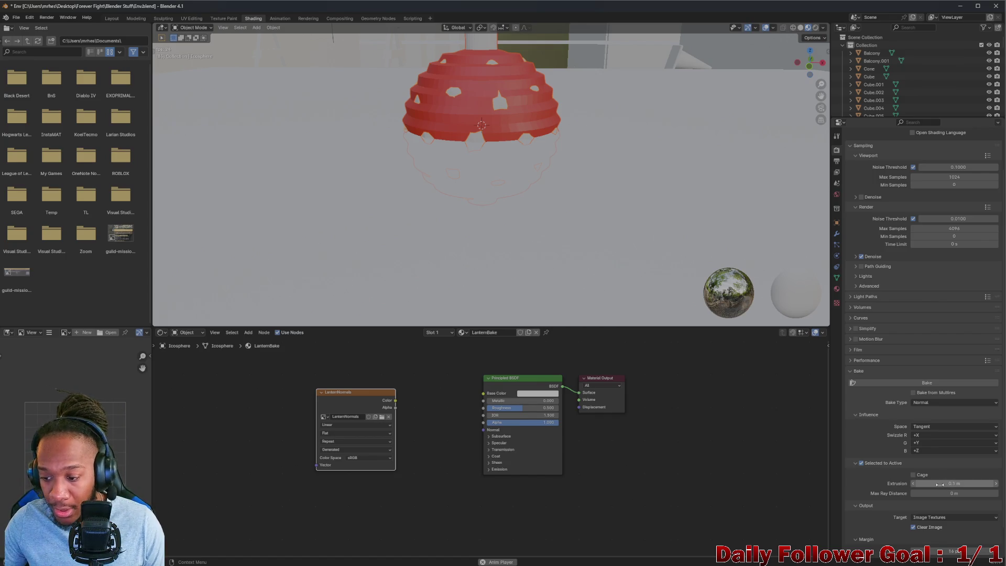
Play the tutorial on until it shows its baked purple normal map
mouse_move(584, 561)
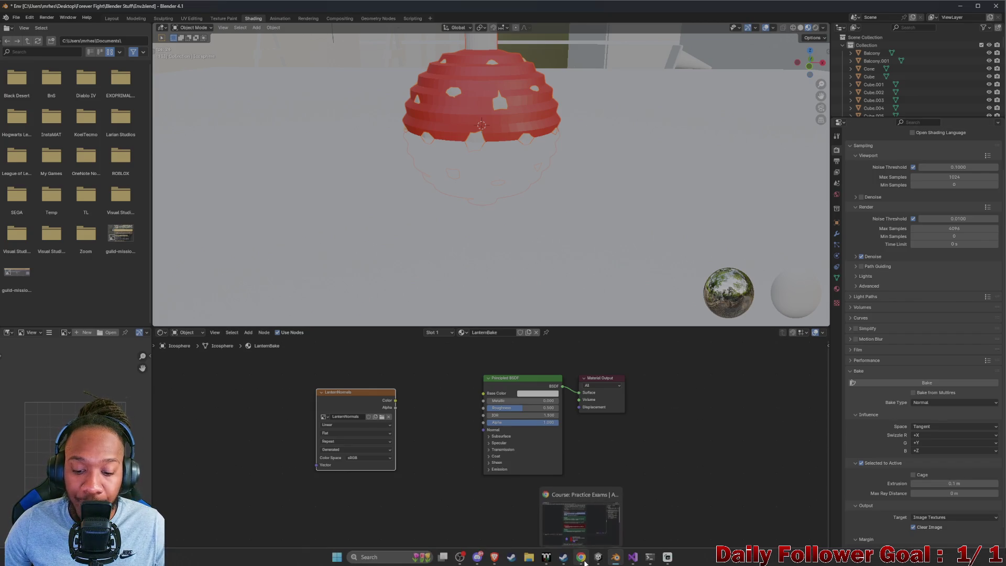
mouse_move(494, 557)
left_click(559, 511)
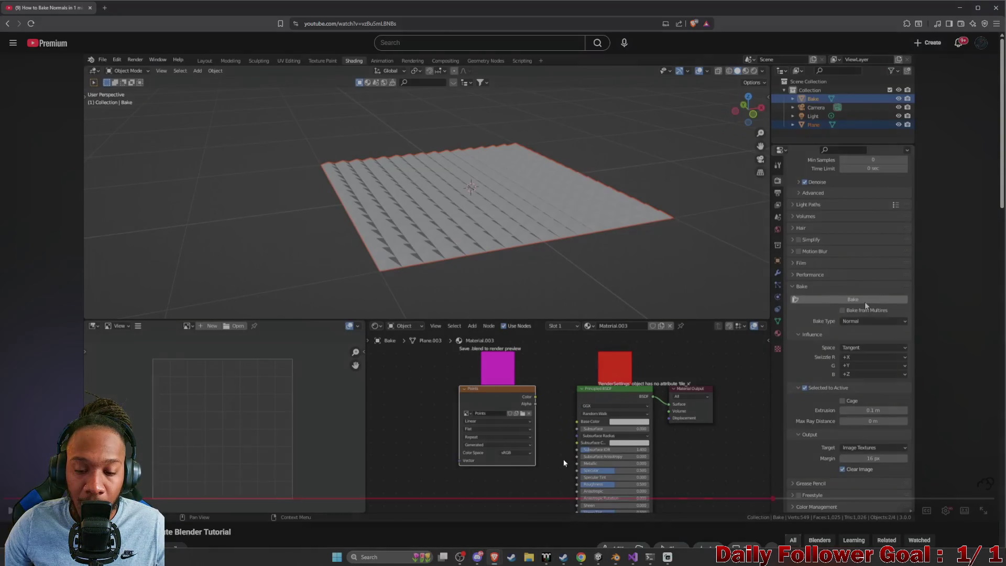
left_click(584, 270)
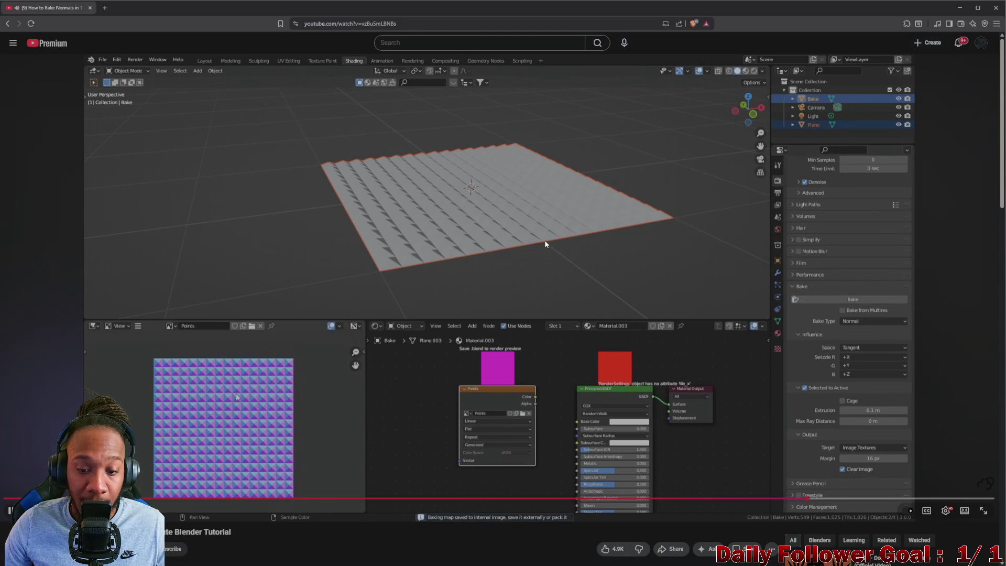
left_click(642, 255)
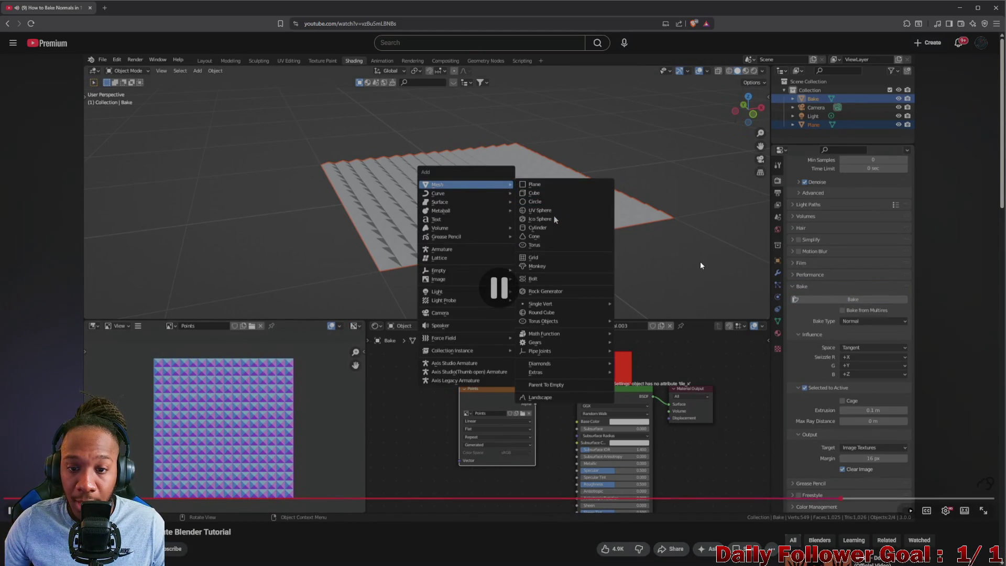
Bake the normals into LanternNormals and zoom in on the resulting purple normal map
left_click(621, 559)
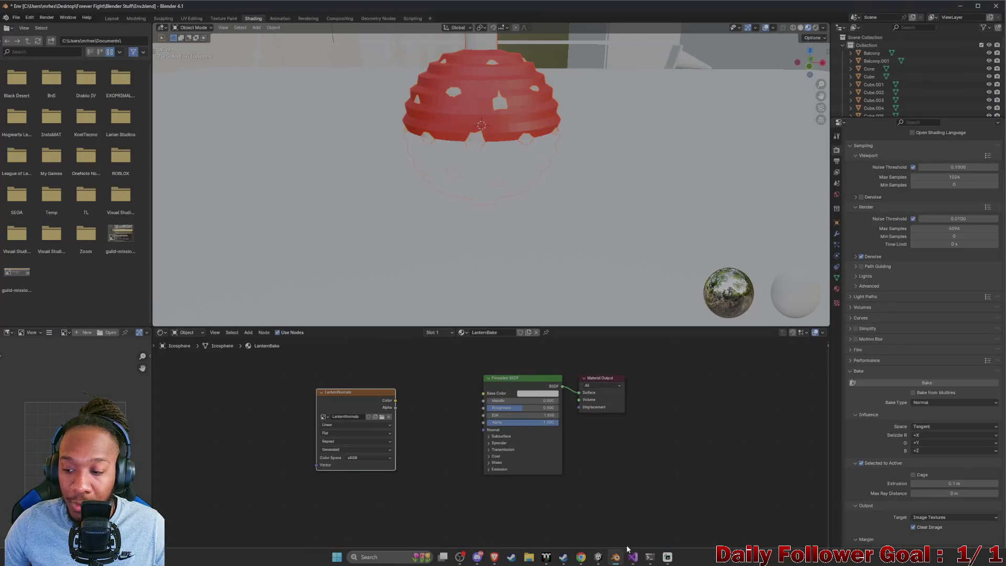
left_click(932, 382)
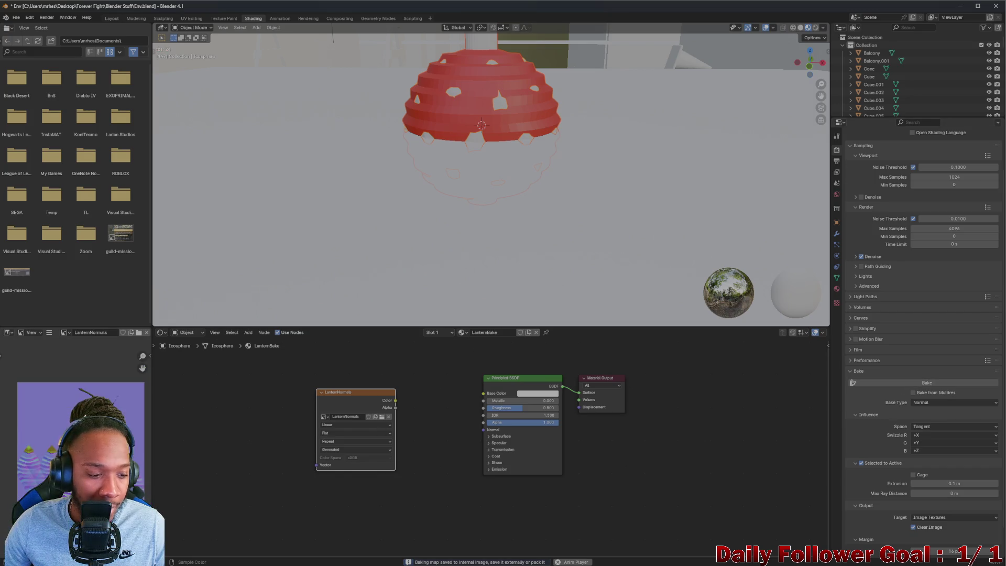
scroll(84, 404, "up", 2)
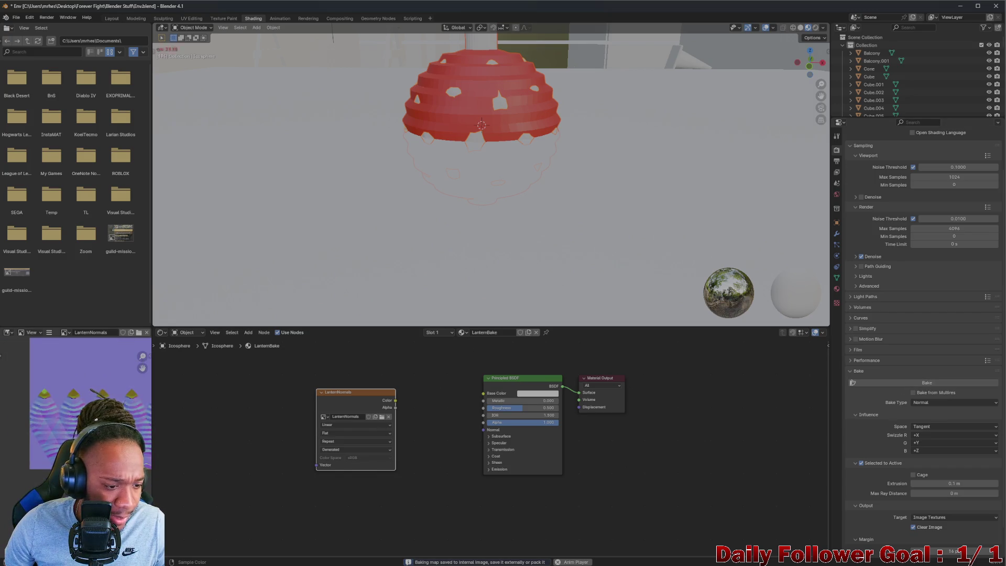
middle_click_drag(84, 430, 49, 408)
scroll(125, 395, "down", 2)
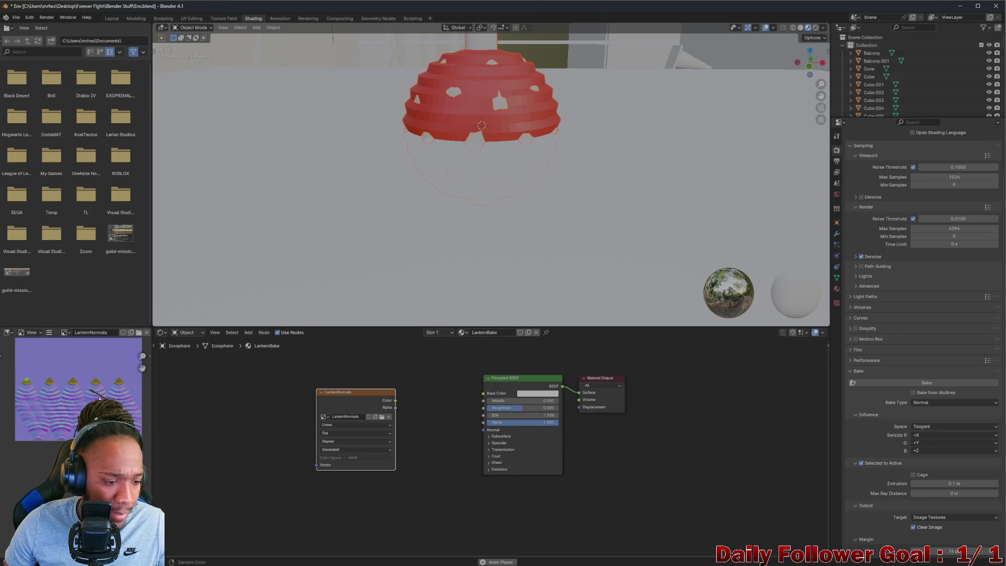
middle_click_drag(125, 396, 116, 417)
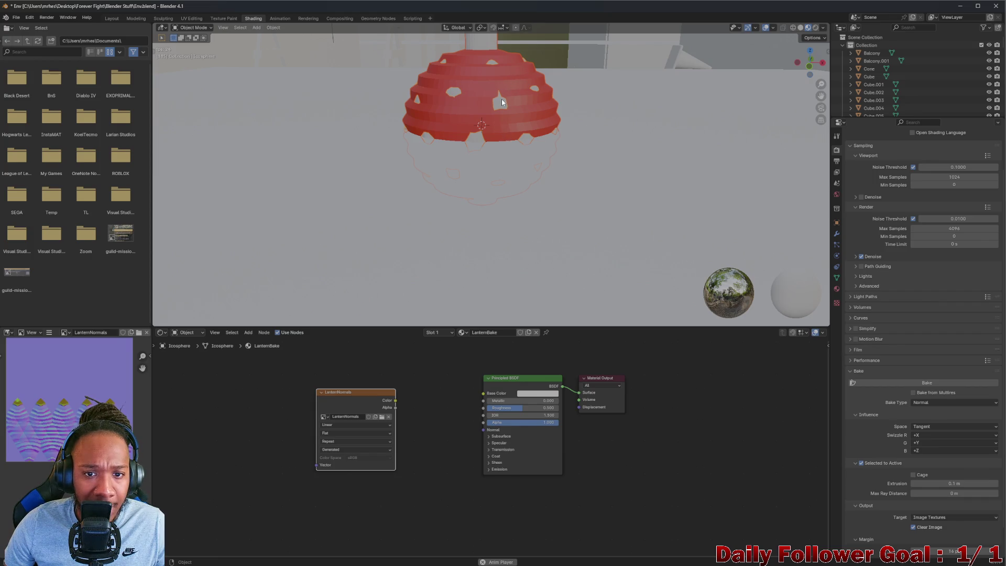
Connect the LanternNormals image colour to the Principled BSDF Normal input
key("g")
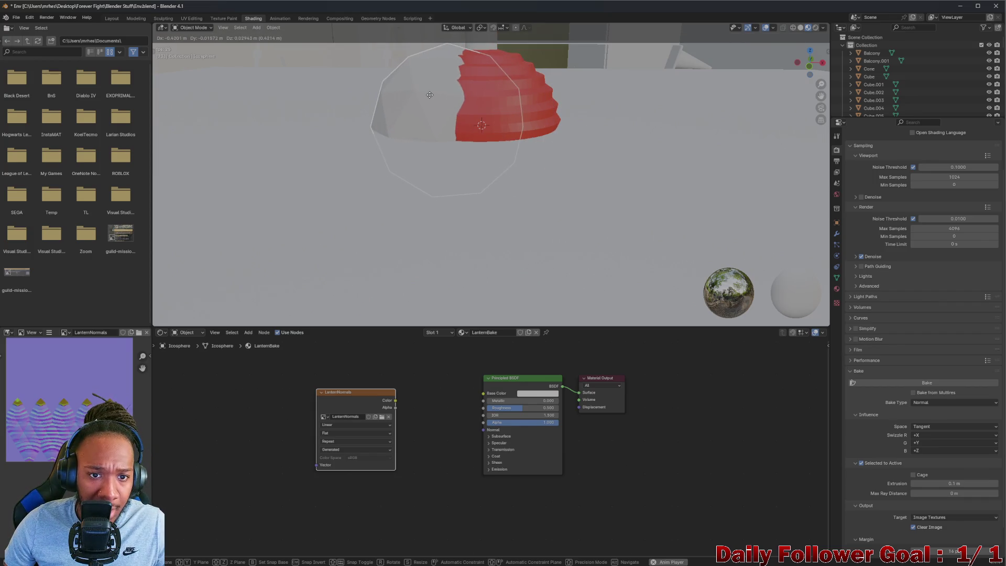
right_click(449, 119)
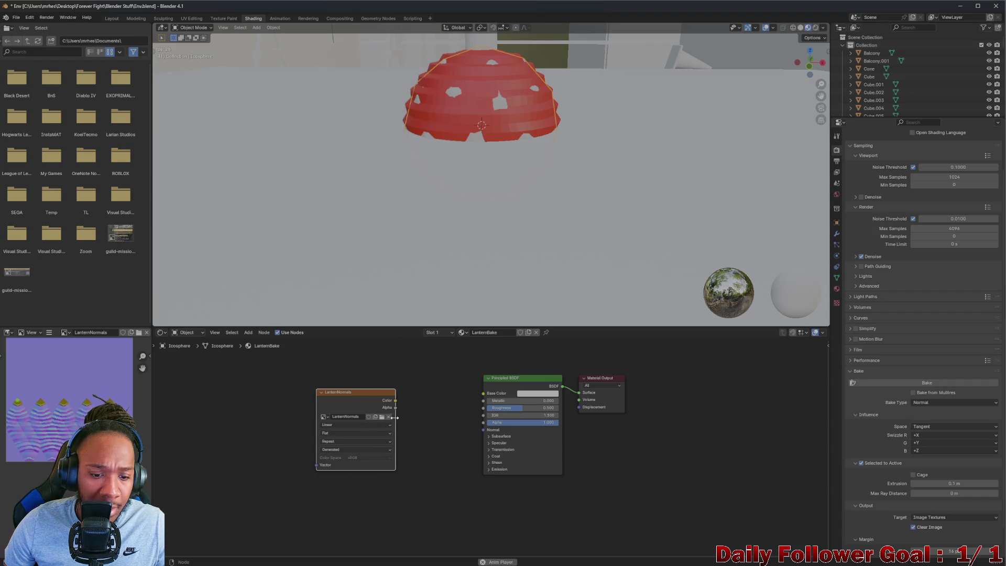
mouse_move(426, 397)
left_mouse_down()
mouse_move(482, 397)
mouse_move(483, 433)
left_mouse_up()
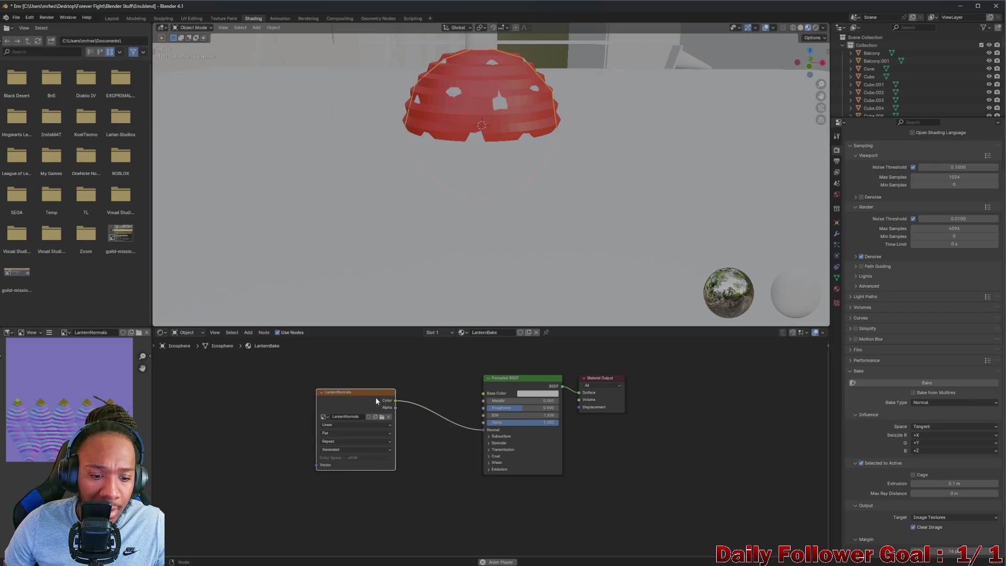
left_click_drag(377, 401, 399, 400)
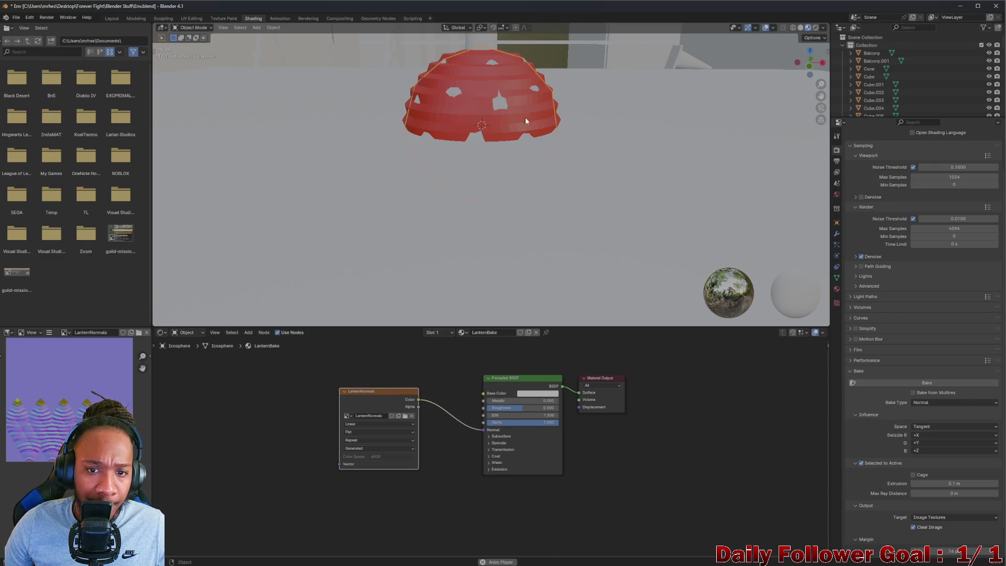
Move the icosphere aside next to the red dome lantern
key("g")
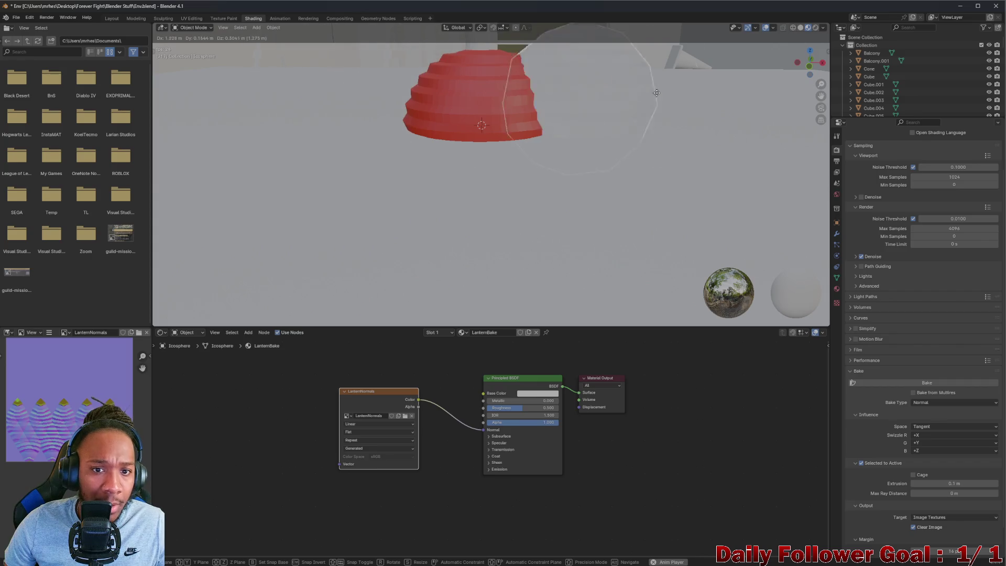
left_click(645, 110)
mouse_move(645, 111)
middle_mouse_down()
mouse_move(668, 54)
mouse_move(598, 146)
mouse_move(526, 183)
mouse_move(422, 180)
mouse_move(519, 188)
mouse_move(539, 175)
mouse_move(455, 184)
mouse_move(499, 195)
mouse_move(546, 184)
mouse_move(490, 186)
mouse_move(498, 193)
mouse_move(353, 234)
middle_mouse_up()
Select the red dome Sphere.011 and inspect the Normal Map node in its Light material
left_click(352, 234)
scroll(473, 405, "down", 4)
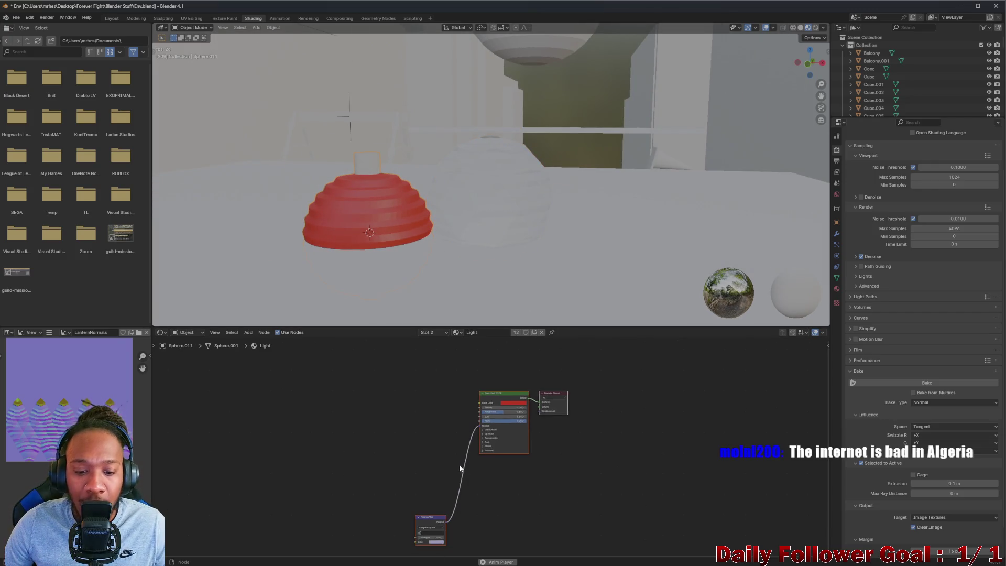
scroll(463, 441, "up", 3)
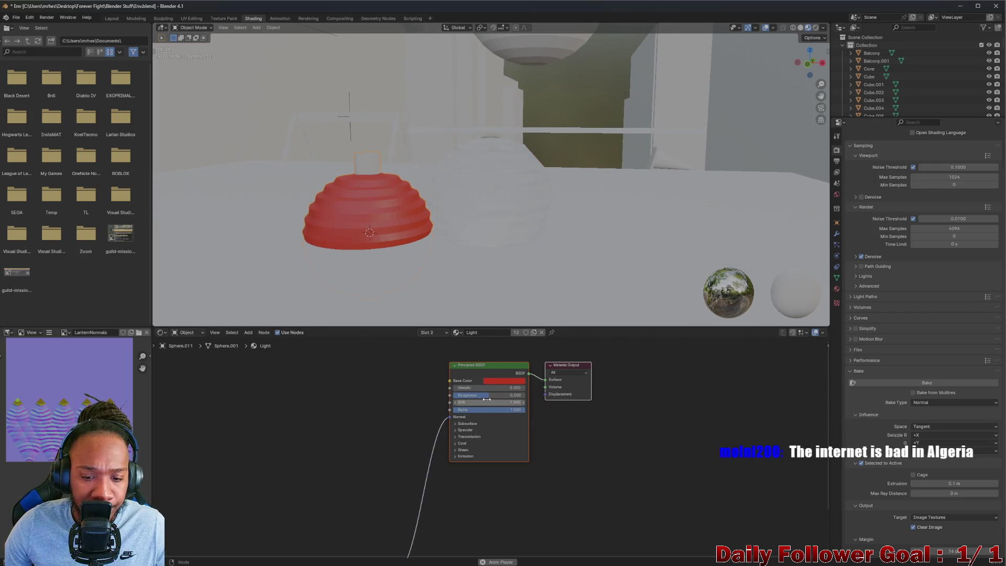
left_click(403, 493)
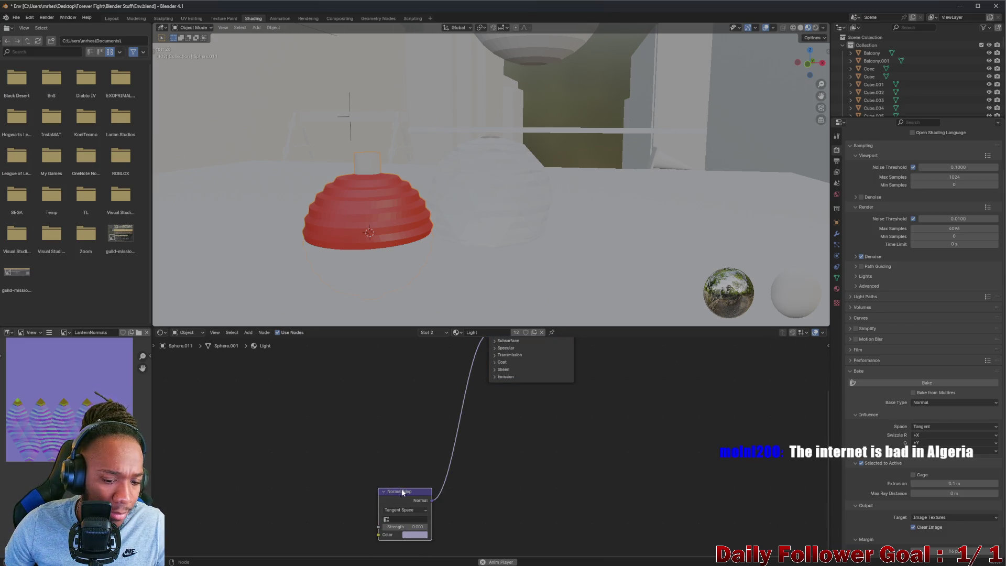
mouse_move(462, 453)
middle_mouse_down()
mouse_move(440, 452)
mouse_move(379, 534)
mouse_move(377, 550)
mouse_move(502, 401)
middle_mouse_up()
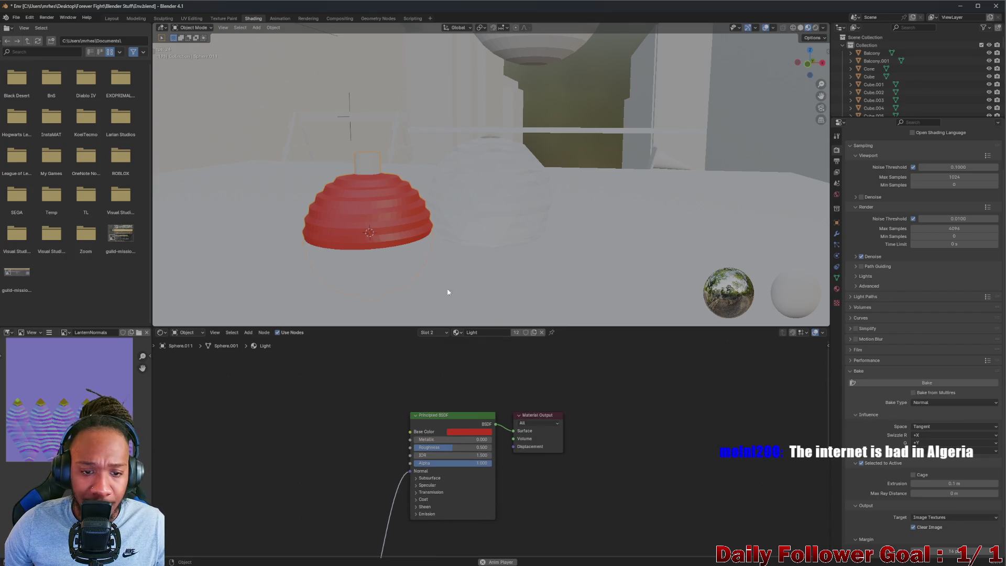
middle_click_drag(448, 292, 469, 188)
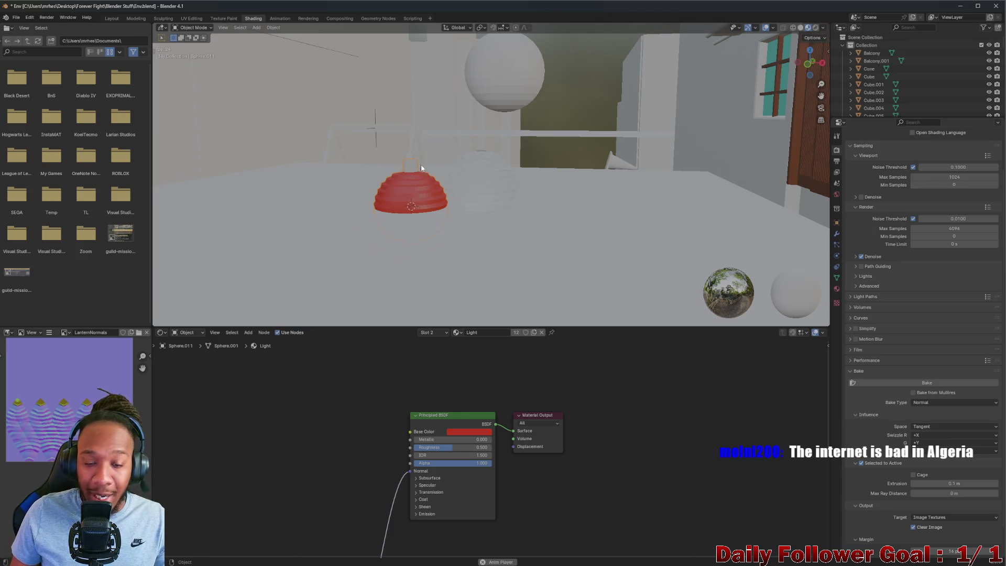
Make the icosphere's LanternBake Base Color red and lift it to hang above the dome
scroll(544, 184, "up", 3)
mouse_move(543, 184)
middle_mouse_down()
mouse_move(618, 205)
mouse_move(586, 244)
mouse_move(542, 206)
mouse_move(527, 158)
mouse_move(545, 175)
middle_mouse_up()
left_click(491, 243)
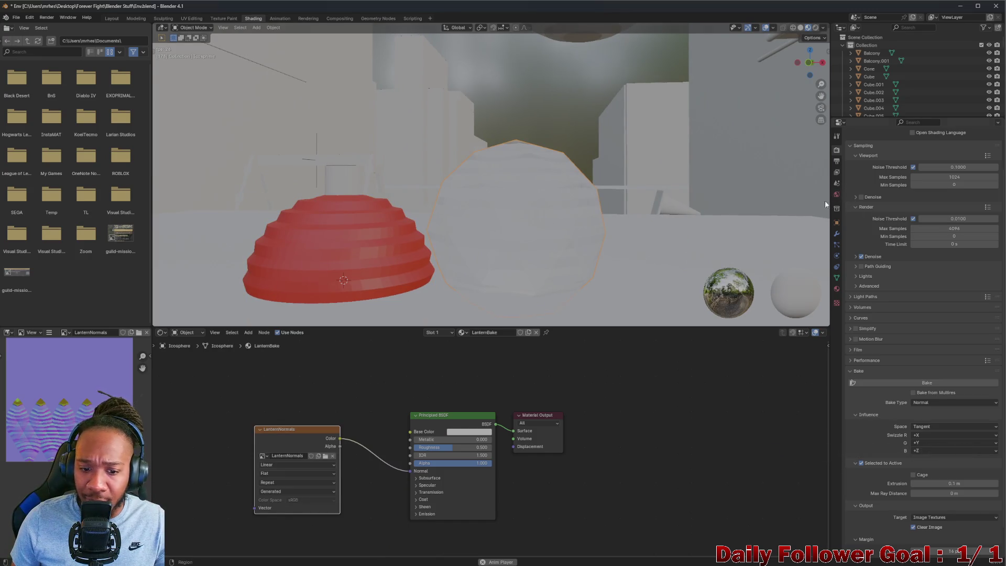
left_click_drag(298, 429, 308, 465)
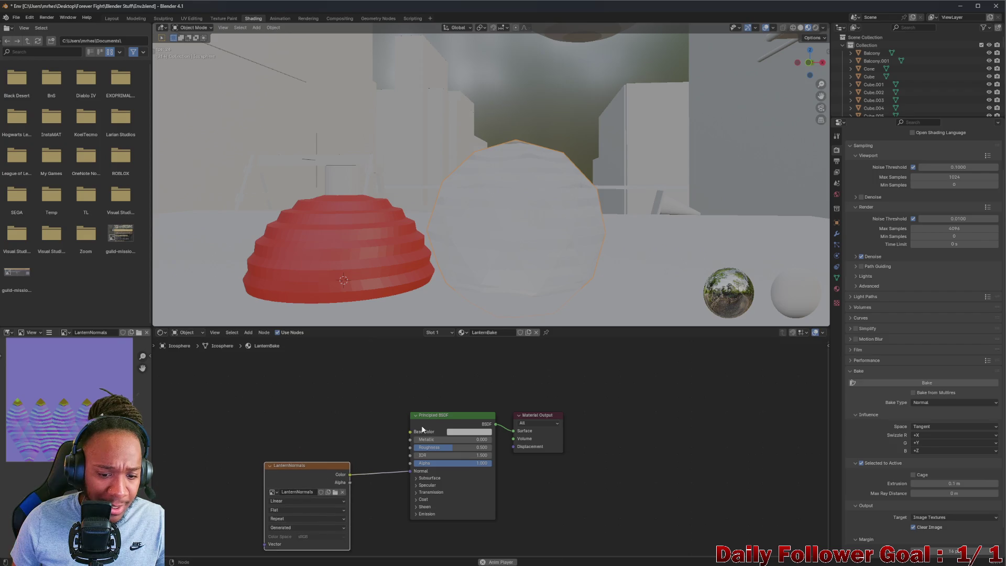
left_click(476, 433)
left_click(484, 381)
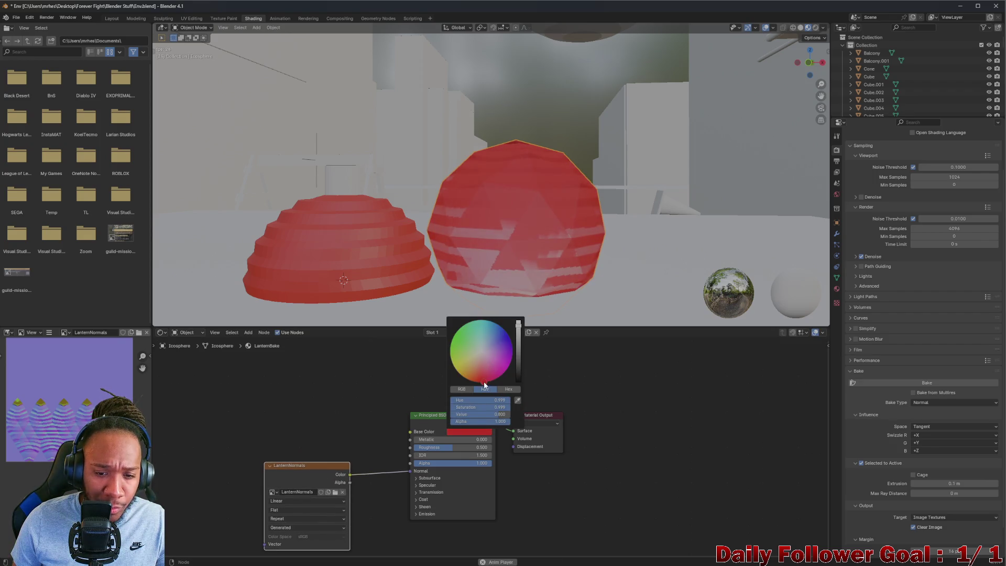
left_click(485, 382)
mouse_move(521, 362)
left_mouse_down()
mouse_move(519, 380)
mouse_move(530, 303)
left_mouse_up()
mouse_move(603, 277)
middle_mouse_down()
mouse_move(670, 254)
mouse_move(470, 235)
mouse_move(422, 258)
mouse_move(489, 236)
middle_mouse_up()
left_click_drag(485, 248, 375, 128)
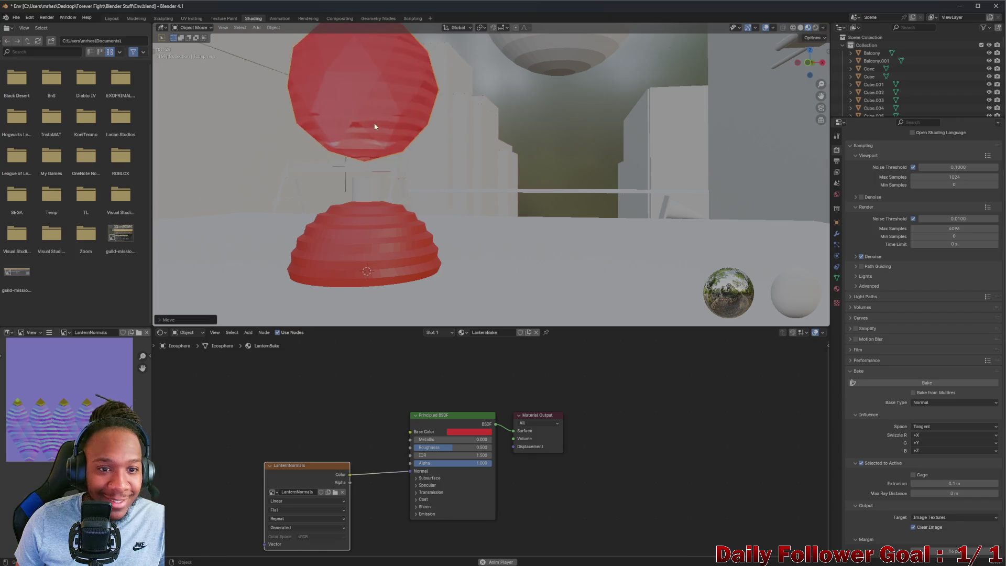
Set Roughness to 1.000 and try Metallic values between 0.373 and 1.000
mouse_move(375, 128)
middle_mouse_down()
mouse_move(361, 110)
mouse_move(302, 99)
mouse_move(301, 116)
mouse_move(388, 94)
mouse_move(383, 119)
mouse_move(344, 109)
mouse_move(348, 99)
mouse_move(440, 209)
mouse_move(431, 198)
mouse_move(437, 221)
middle_mouse_up()
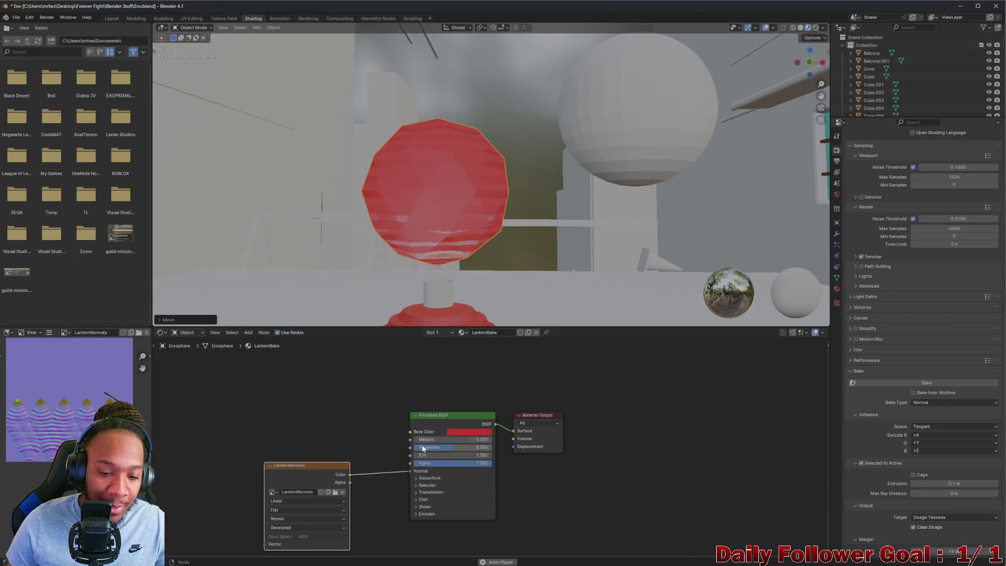
left_click_drag(441, 447, 515, 446)
mouse_move(435, 226)
middle_mouse_down()
mouse_move(420, 203)
mouse_move(386, 244)
mouse_move(430, 222)
mouse_move(437, 237)
mouse_move(458, 236)
middle_mouse_up()
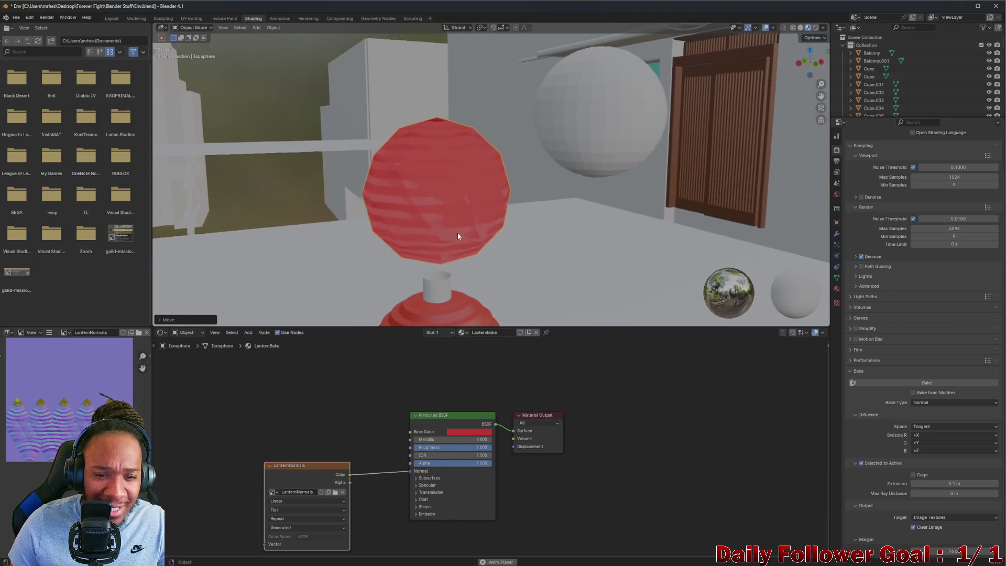
scroll(441, 450, "up", 1)
left_click_drag(427, 435, 581, 429)
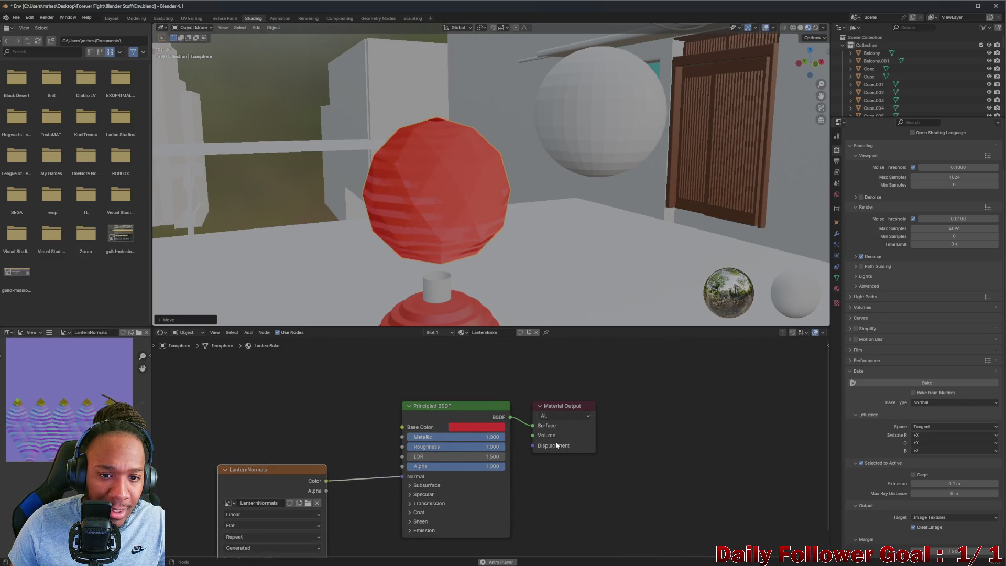
mouse_move(445, 267)
middle_mouse_down()
mouse_move(423, 231)
mouse_move(405, 236)
mouse_move(449, 262)
mouse_move(446, 283)
middle_mouse_up()
mouse_move(451, 435)
left_mouse_down()
mouse_move(339, 417)
mouse_move(392, 429)
left_mouse_up()
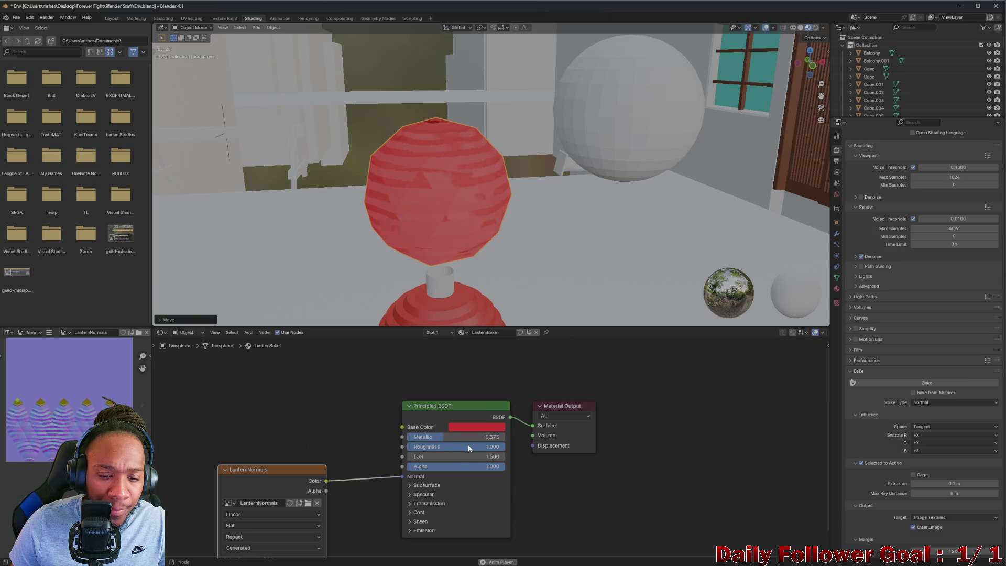
mouse_move(465, 445)
left_mouse_down()
mouse_move(352, 425)
mouse_move(520, 452)
left_mouse_up()
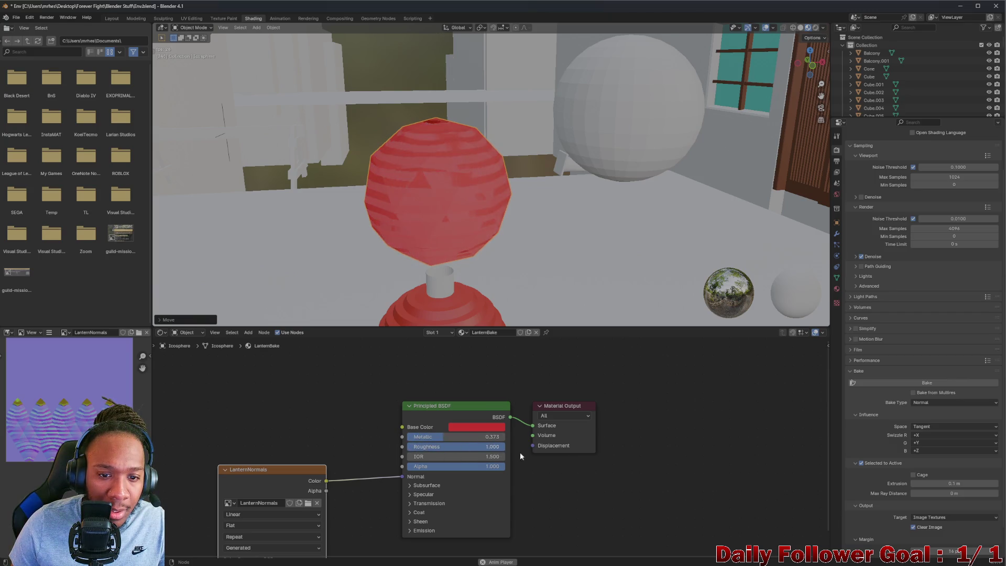
left_click_drag(453, 436, 540, 447)
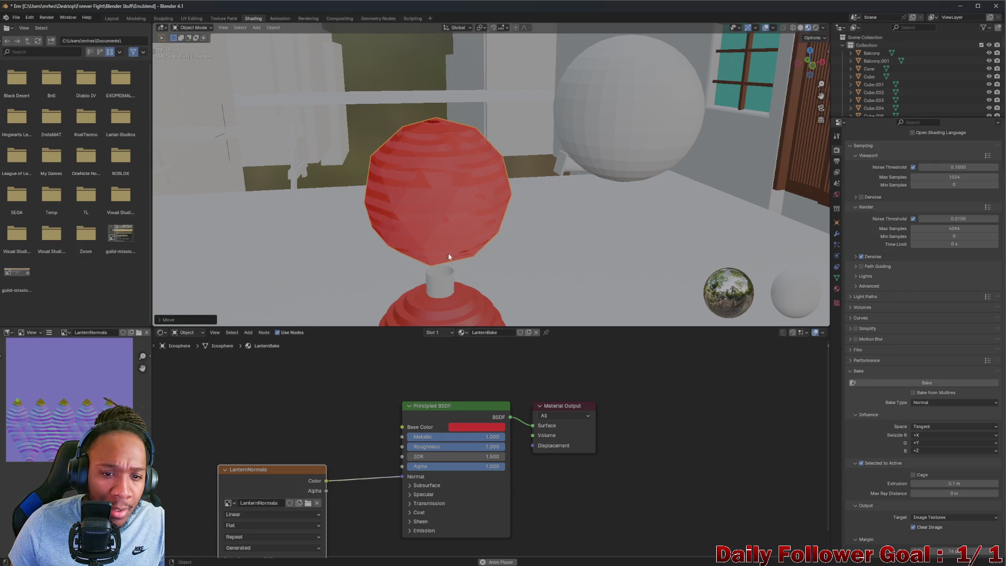
Set Metallic to 0.000, keep Roughness at 1.000, and reset IOR to 1.500
mouse_move(448, 253)
middle_mouse_down()
mouse_move(512, 209)
mouse_move(461, 222)
mouse_move(521, 207)
mouse_move(493, 241)
middle_mouse_up()
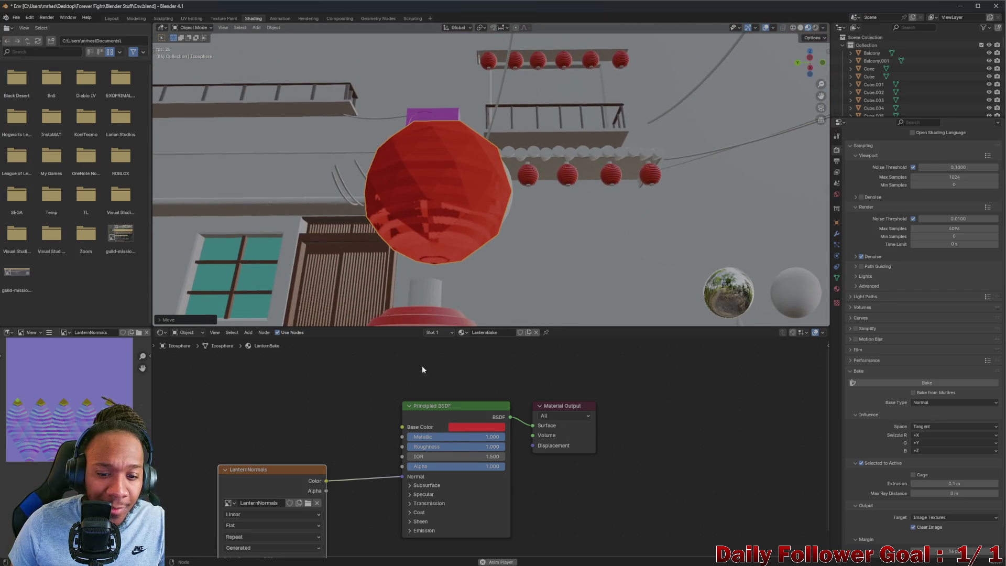
left_click_drag(433, 436, 392, 362)
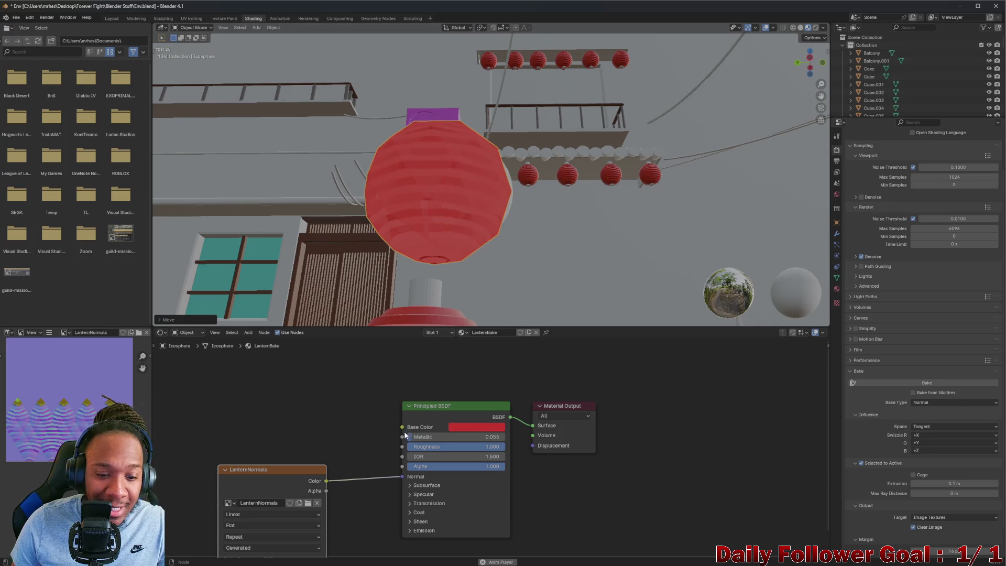
left_click_drag(405, 435, 390, 435)
mouse_move(425, 206)
middle_mouse_down()
mouse_move(348, 229)
mouse_move(355, 219)
mouse_move(344, 239)
middle_mouse_up()
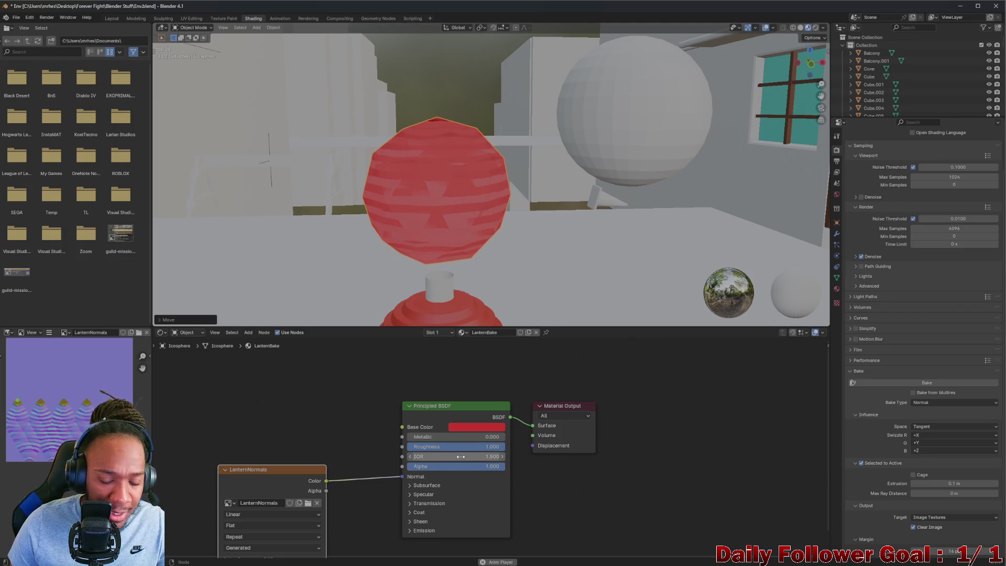
mouse_move(450, 446)
left_mouse_down()
mouse_move(329, 451)
mouse_move(583, 447)
left_mouse_up()
mouse_move(488, 457)
left_mouse_down()
mouse_move(519, 457)
mouse_move(409, 456)
left_mouse_up()
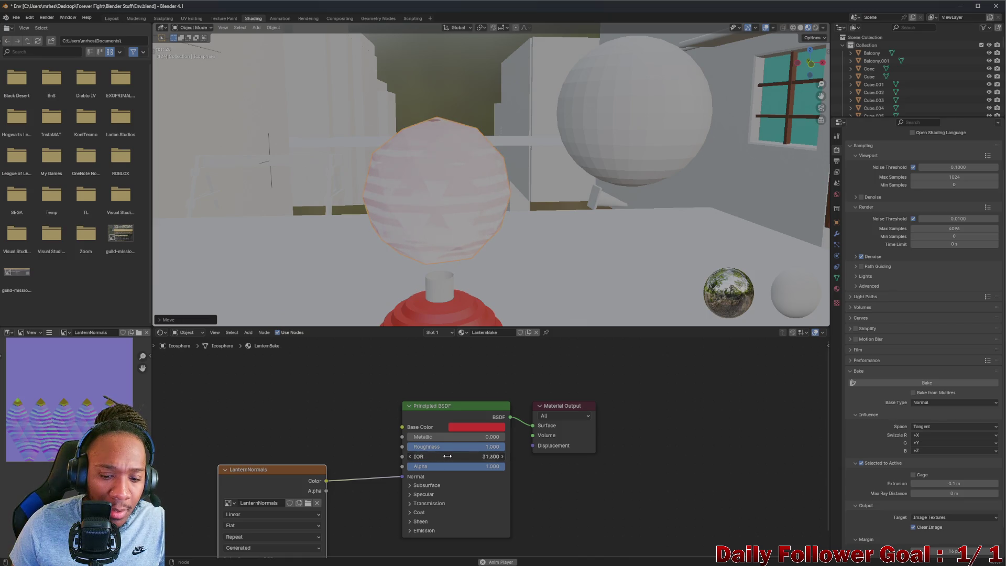
left_click_drag(567, 451, 555, 452)
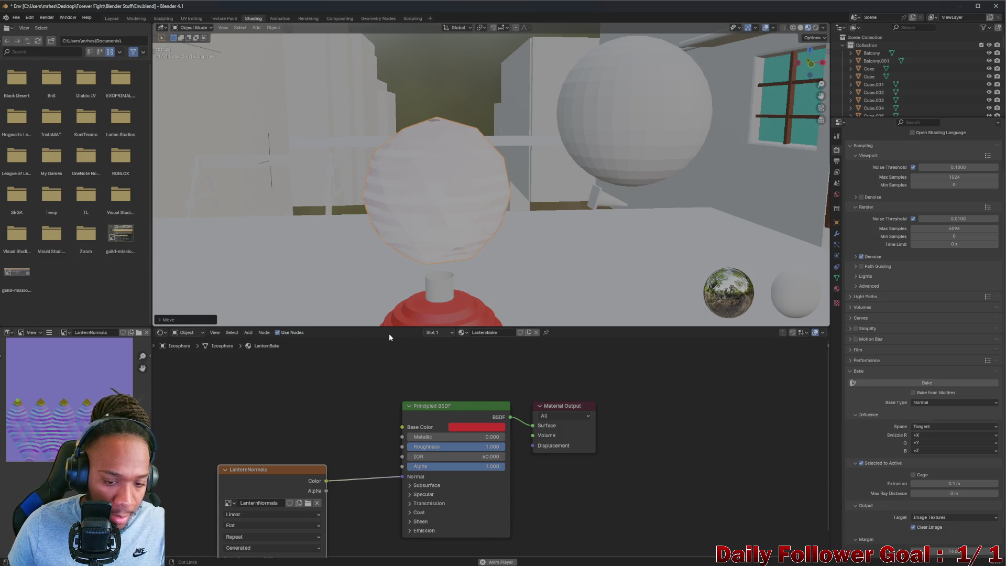
key("ctrl+z")
scroll(448, 193, "down", 5)
On the red lantern's Principled BSDF, lower the Specular IOR Level from 0.500 to 0.000
mouse_move(407, 218)
middle_mouse_down()
mouse_move(401, 203)
mouse_move(426, 223)
mouse_move(436, 261)
middle_mouse_up()
scroll(400, 144, "up", 4)
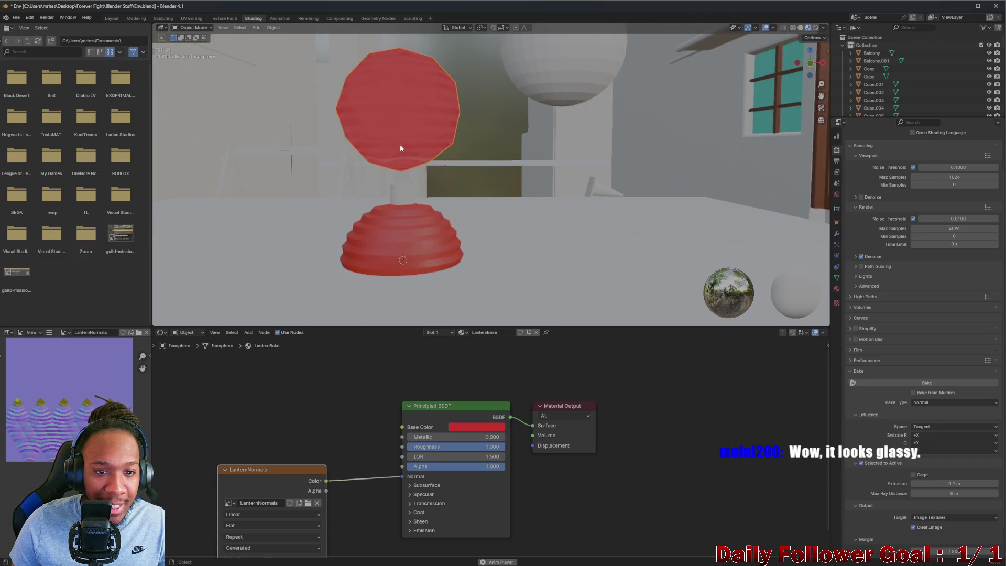
mouse_move(401, 144)
middle_mouse_down()
mouse_move(451, 155)
mouse_move(375, 173)
mouse_move(407, 140)
mouse_move(413, 159)
mouse_move(461, 158)
mouse_move(433, 155)
mouse_move(445, 127)
mouse_move(402, 131)
mouse_move(458, 144)
mouse_move(382, 128)
middle_mouse_up()
scroll(381, 126, "up", 3)
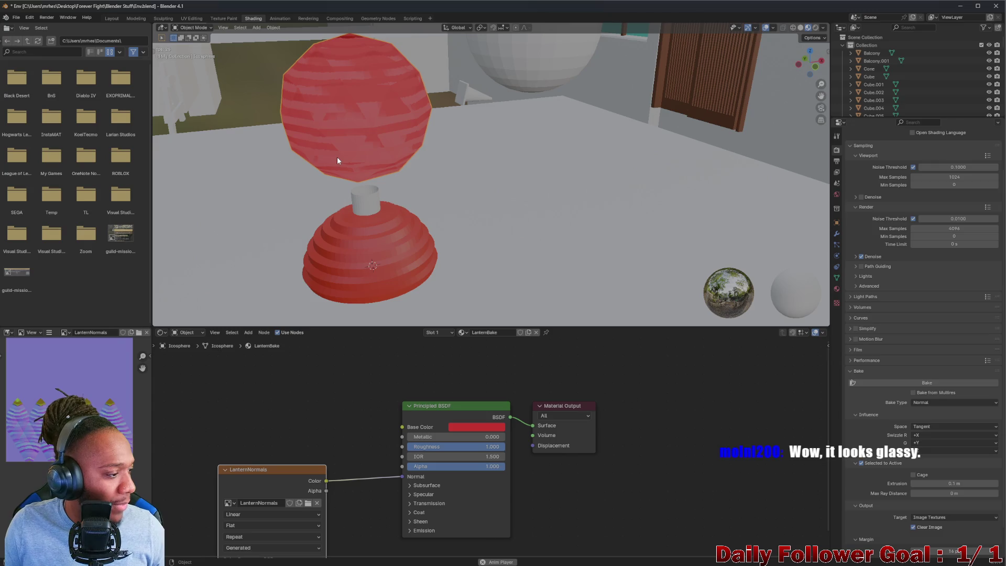
scroll(435, 210, "down", 2)
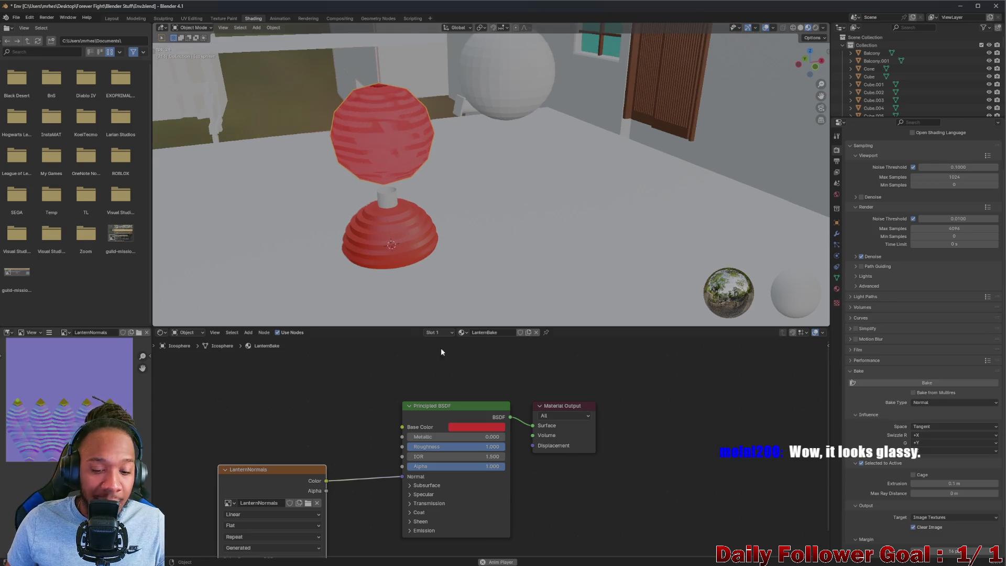
scroll(398, 427, "down", 1)
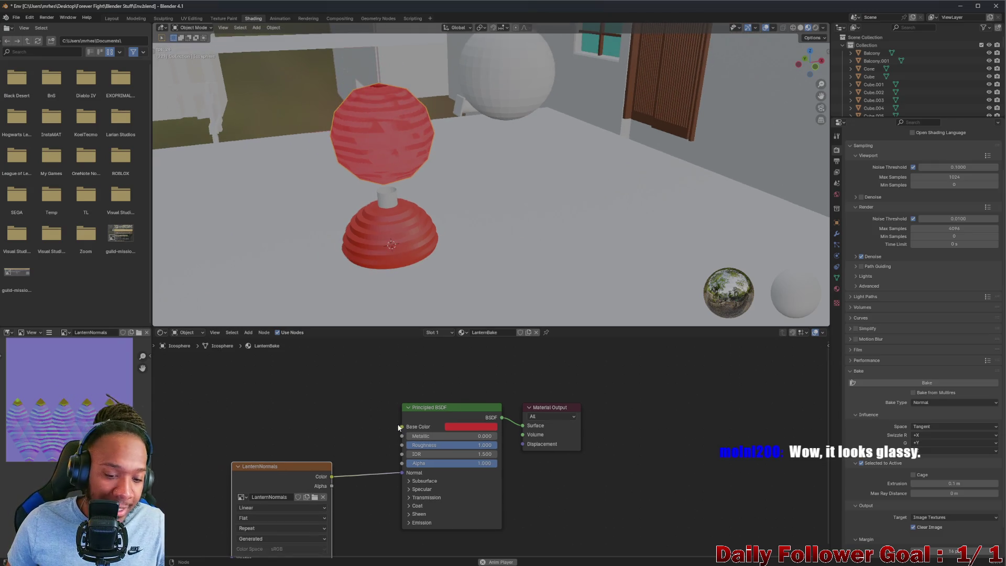
left_click(414, 489)
scroll(410, 491, "down", 1)
scroll(351, 375, "down", 2, "shift")
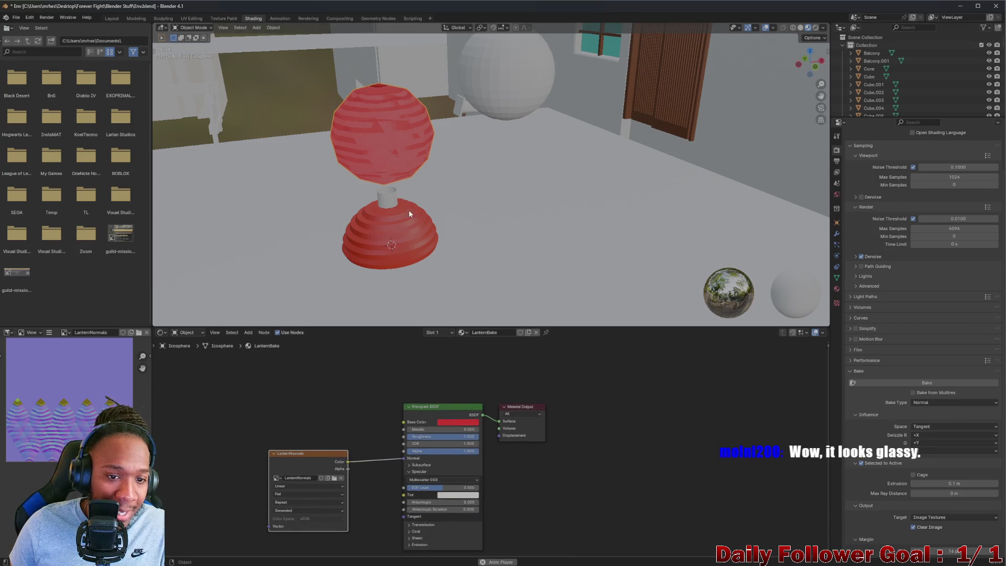
mouse_move(409, 210)
middle_mouse_down()
mouse_move(420, 108)
mouse_move(396, 134)
middle_mouse_up()
scroll(375, 190, "up", 2)
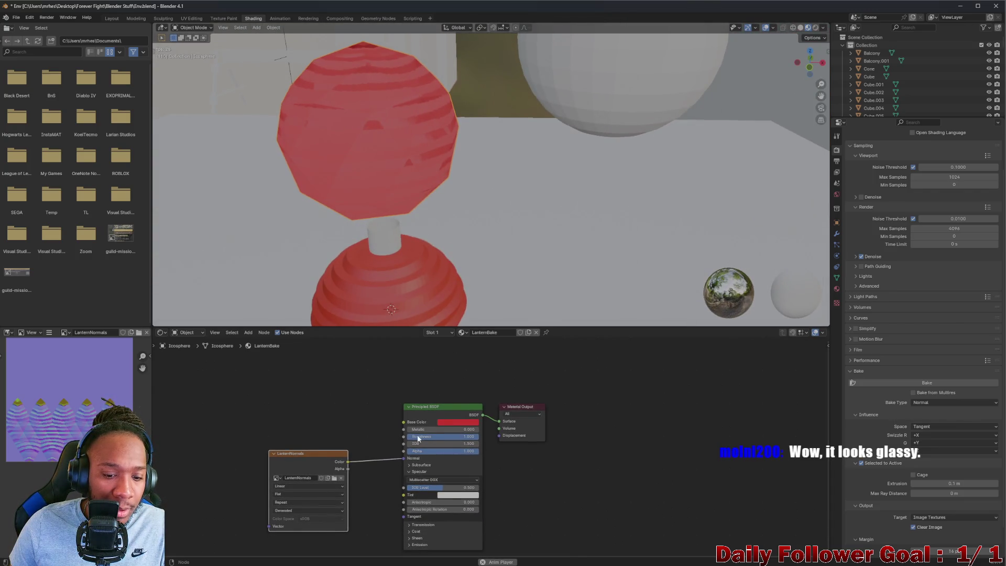
left_click_drag(438, 488, 392, 483)
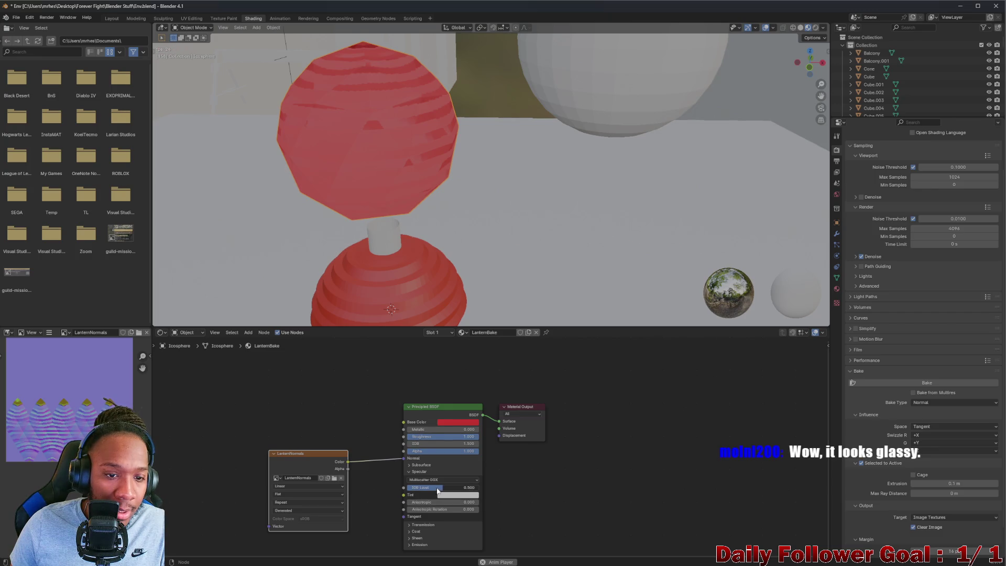
mouse_move(394, 227)
middle_mouse_down()
mouse_move(470, 181)
mouse_move(517, 243)
mouse_move(395, 235)
mouse_move(548, 244)
middle_mouse_up()
Select the leftmost lantern and inspect its WirePlastic material nodes
scroll(470, 180, "down", 3)
scroll(501, 220, "up", 5)
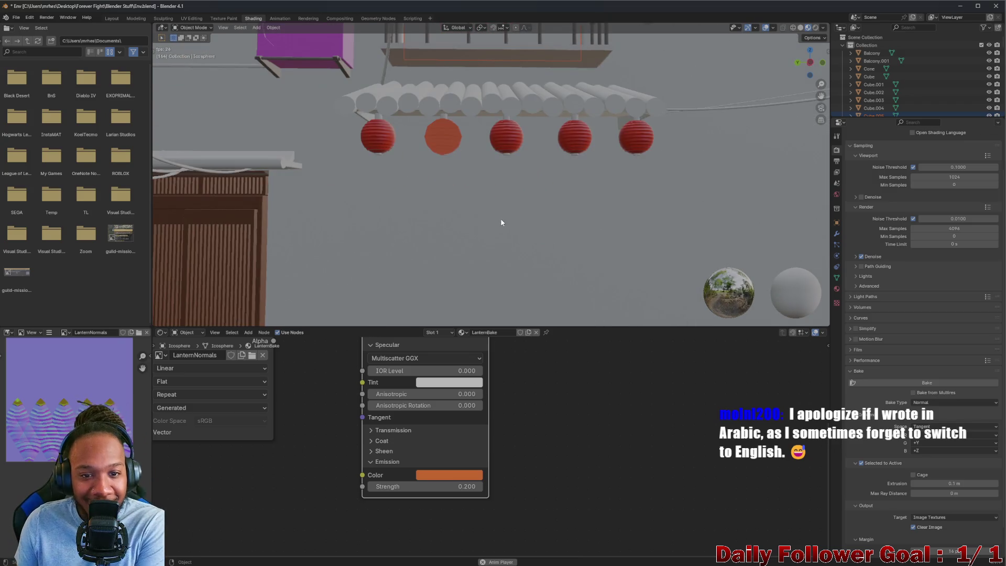
mouse_move(456, 211)
middle_mouse_down()
mouse_move(492, 207)
mouse_move(638, 296)
mouse_move(633, 281)
middle_mouse_up()
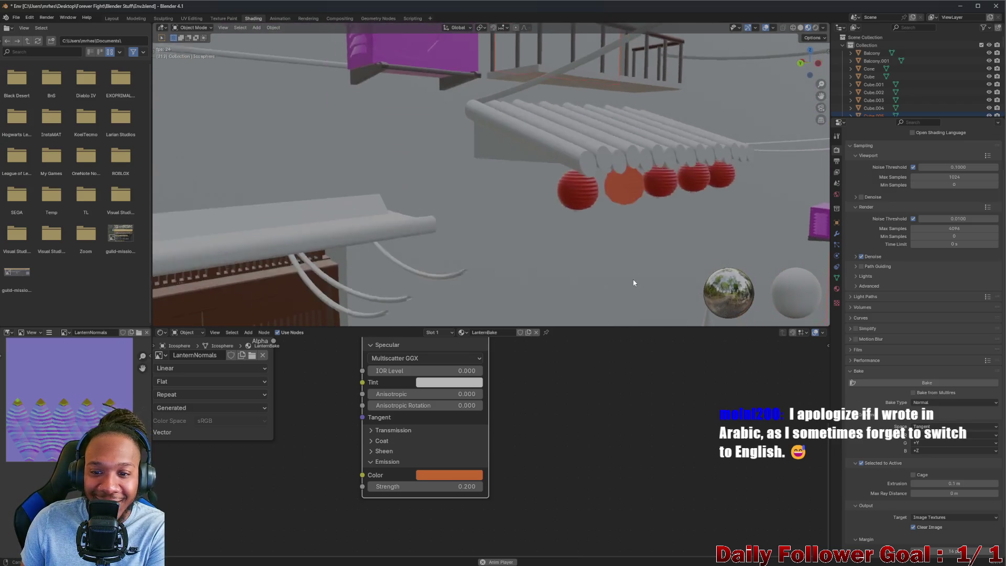
scroll(633, 280, "up", 5)
middle_click_drag(622, 239, 605, 246)
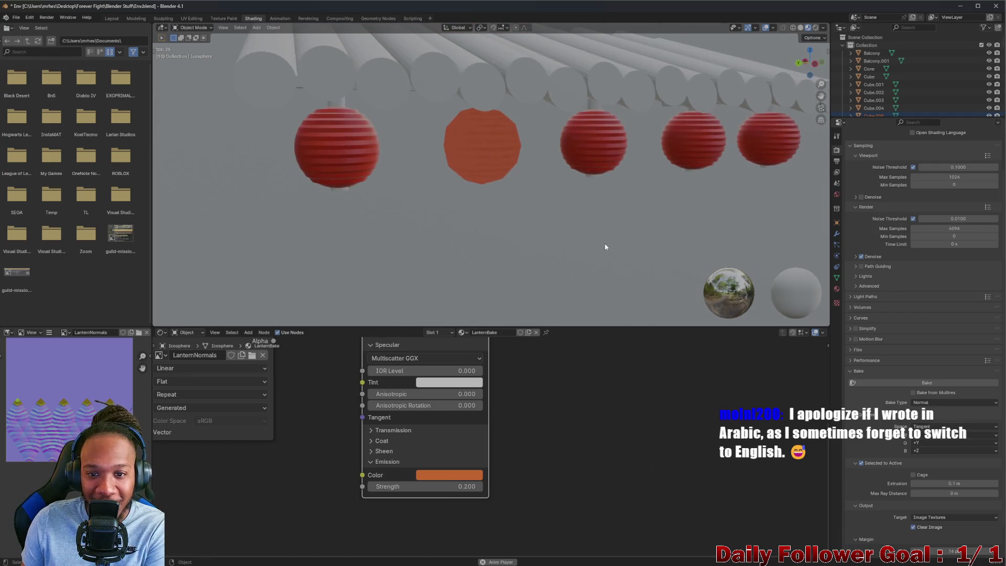
scroll(556, 236, "down", 3)
scroll(522, 236, "down", 4)
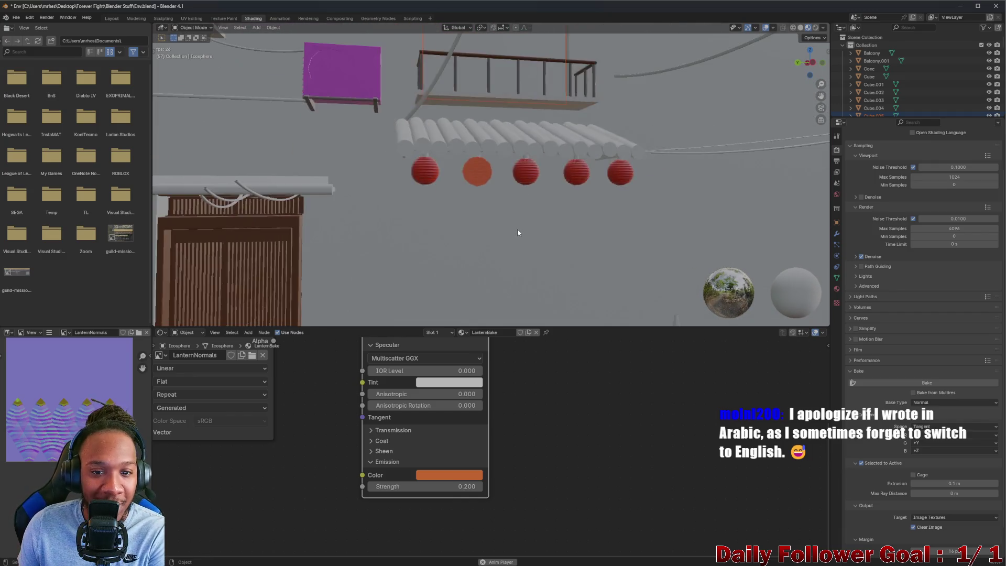
mouse_move(519, 231)
middle_mouse_down()
mouse_move(461, 236)
mouse_move(354, 272)
mouse_move(438, 252)
middle_mouse_up()
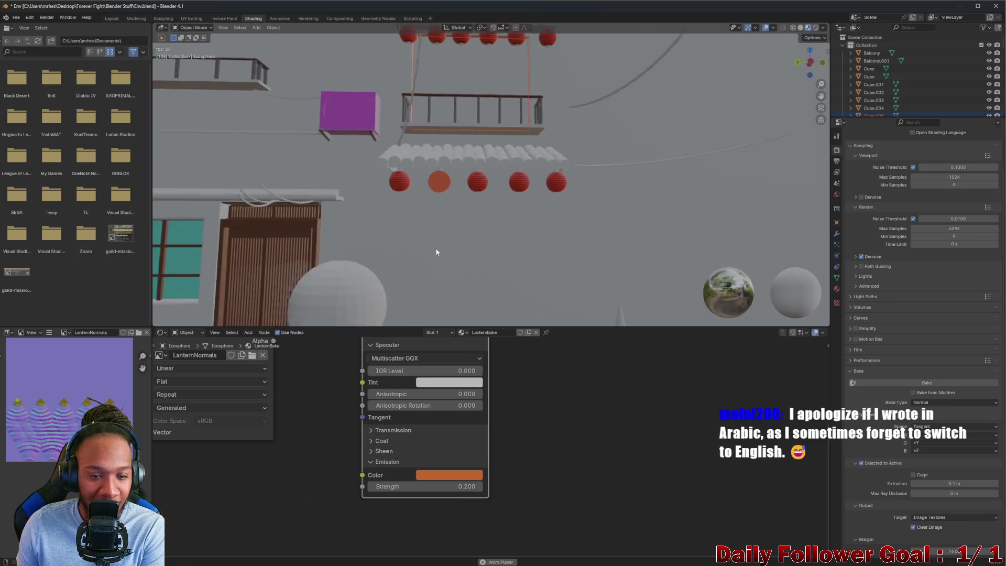
scroll(460, 227, "up", 6)
left_click(359, 115)
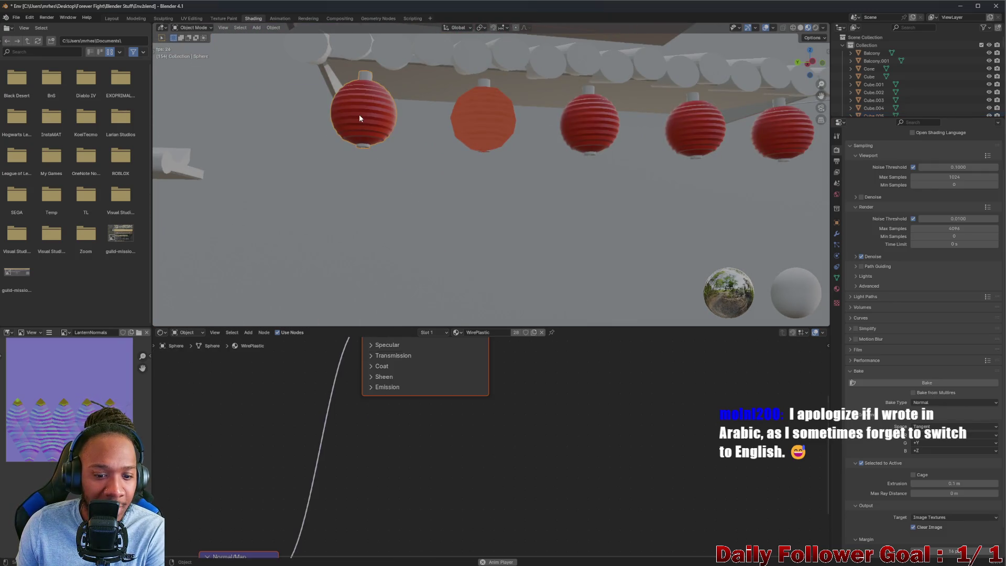
middle_click_drag(352, 420, 419, 423)
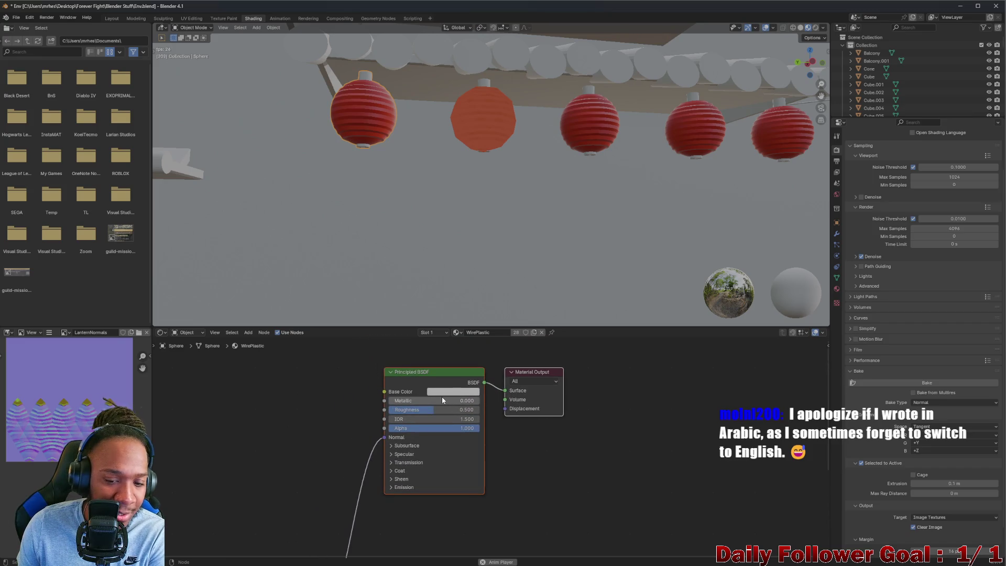
middle_click_drag(437, 395, 440, 372)
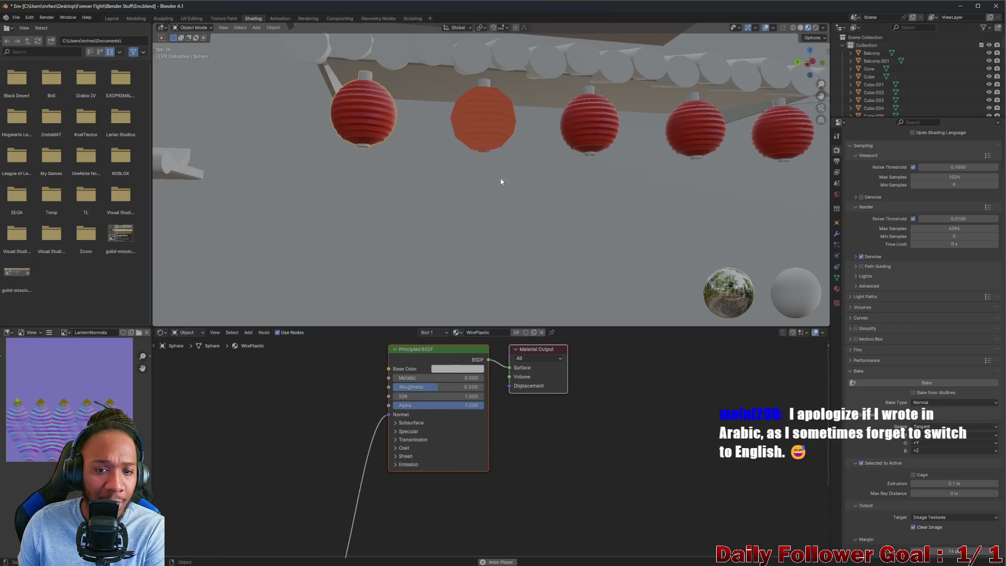
Reselect the icosphere lantern and review its LanternBake nodes and properties
left_click(497, 128)
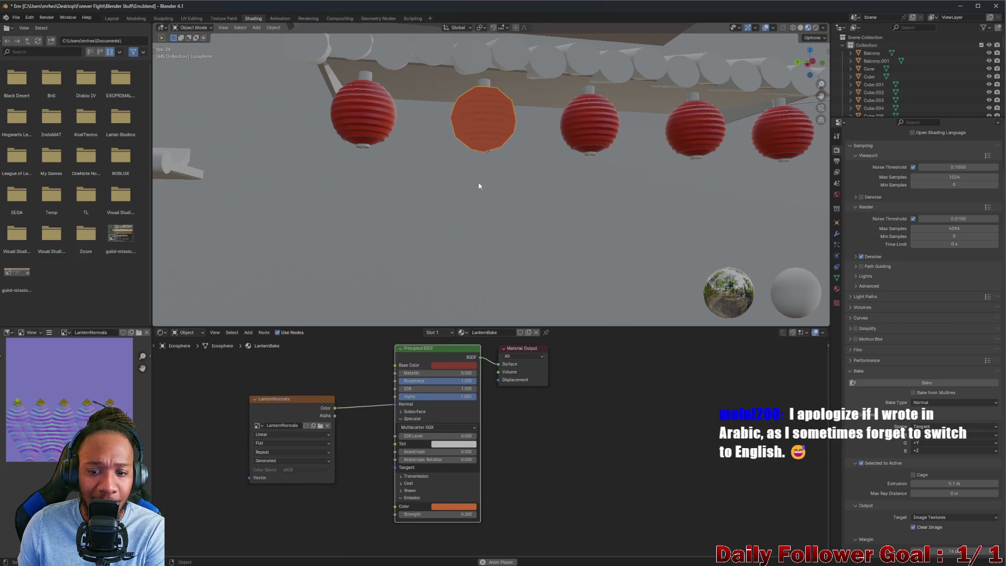
middle_click_drag(362, 384, 404, 407)
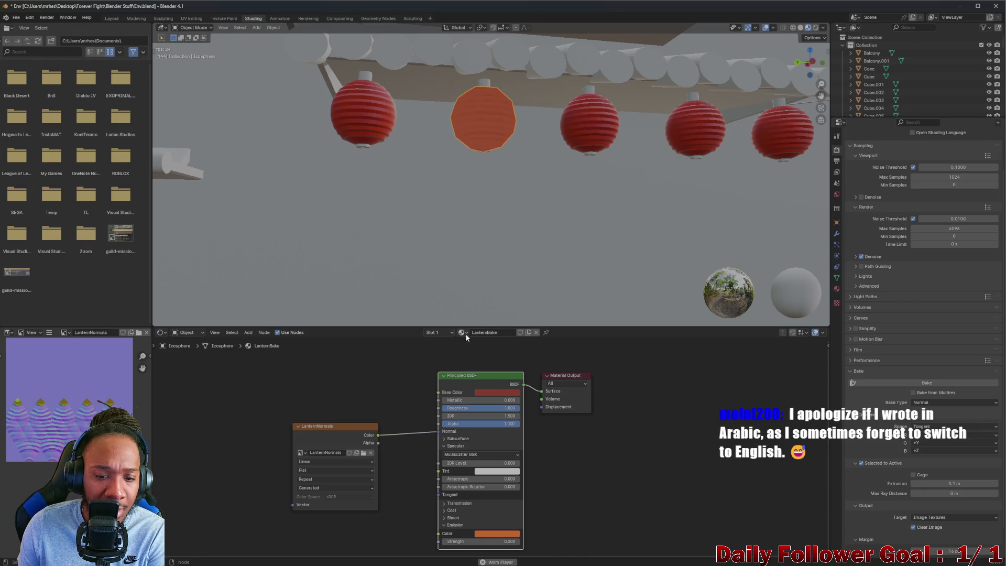
left_click(837, 194)
left_click(837, 222)
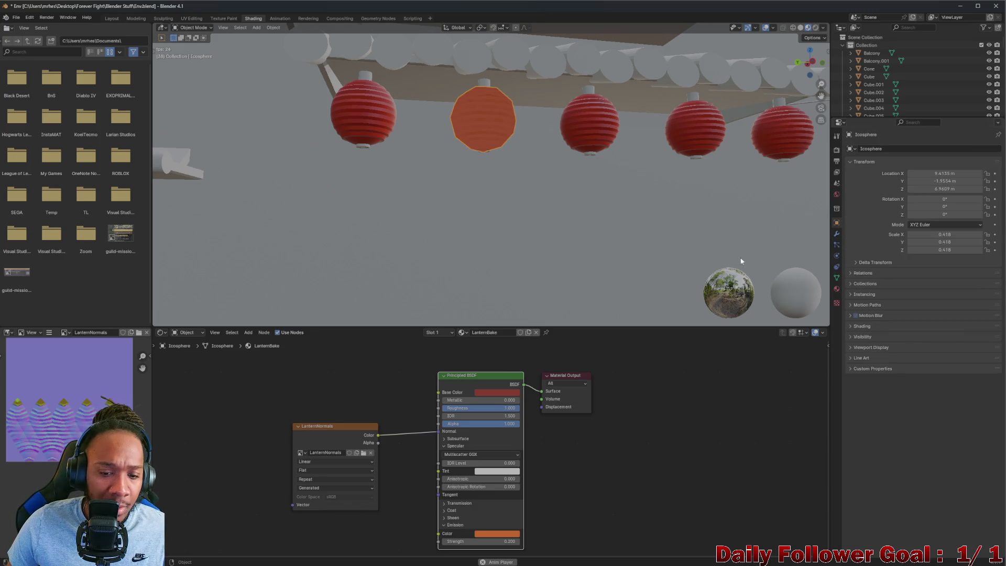
left_click(462, 333)
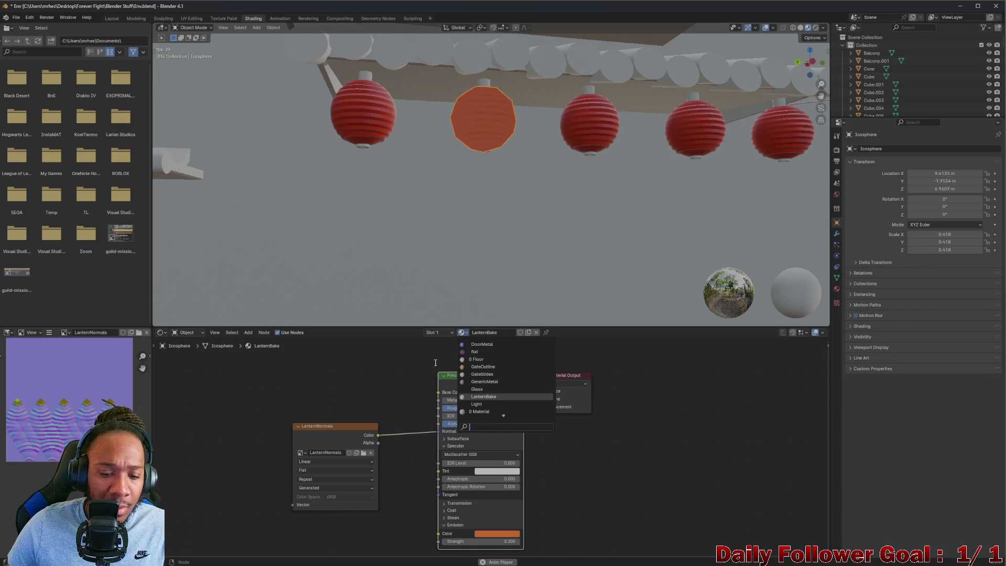
left_click(371, 409)
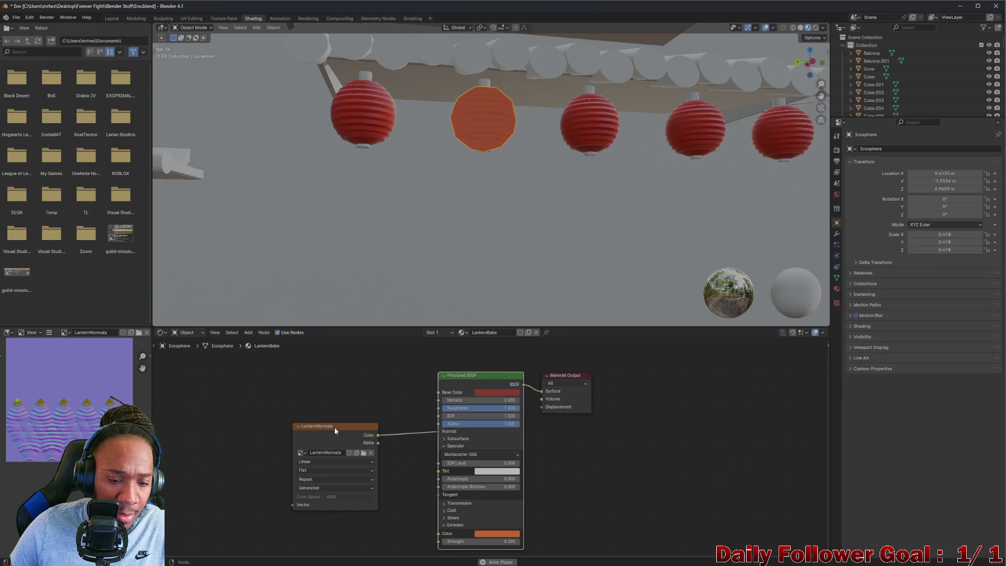
Move the LanternNormals node further left and show the LanternBake Material Properties
left_click_drag(335, 428, 292, 427)
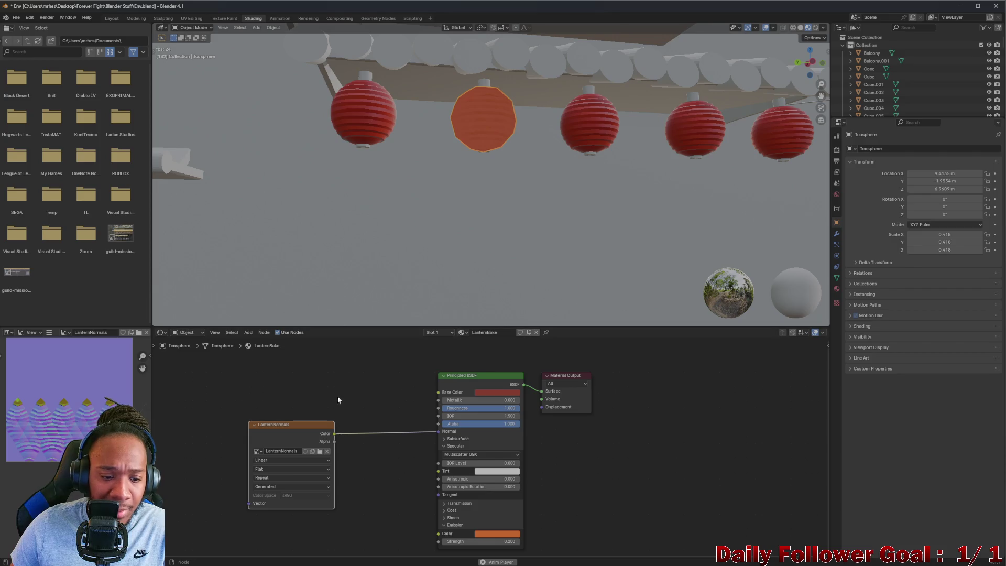
left_click(381, 448)
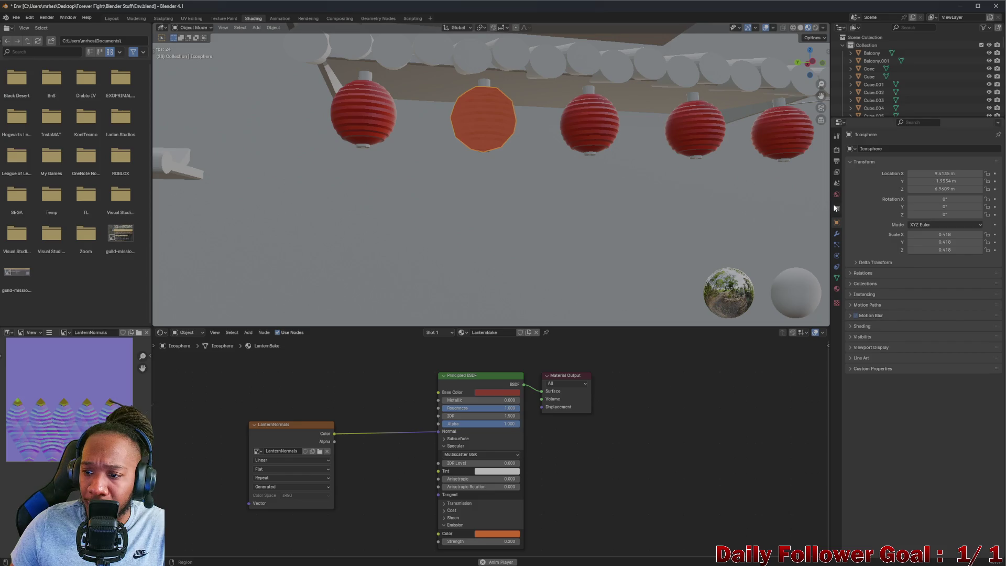
left_click(835, 290)
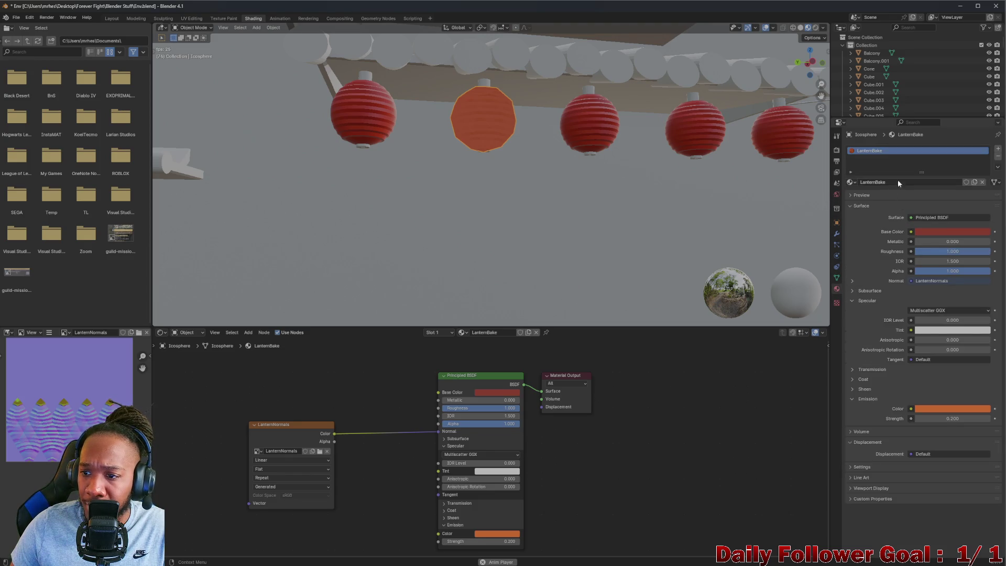
Add a second material slot assigned WirePlastic via a 'wire' search, then reselect LanternBake
left_click(997, 149)
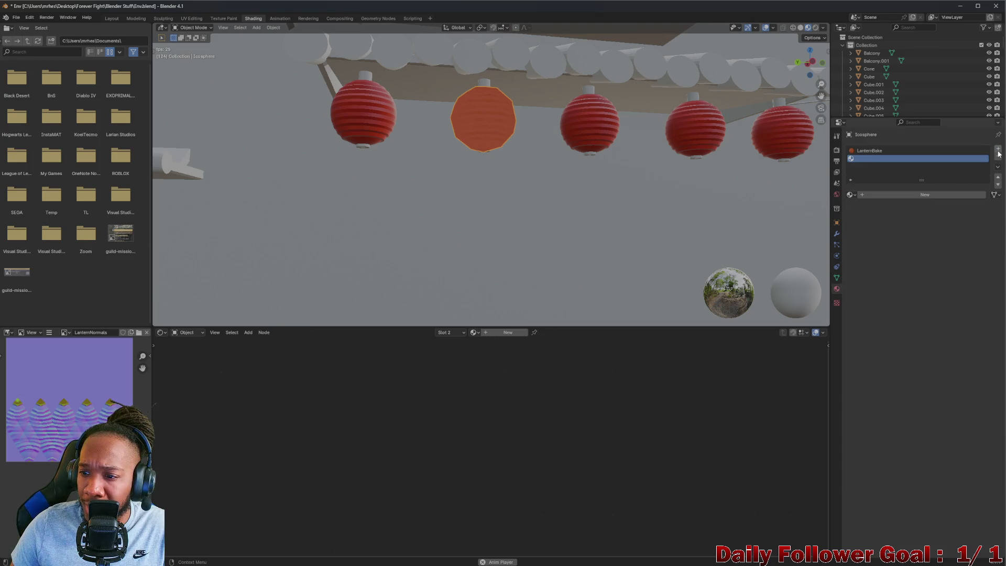
left_click(851, 195)
scroll(879, 251, "down", 4)
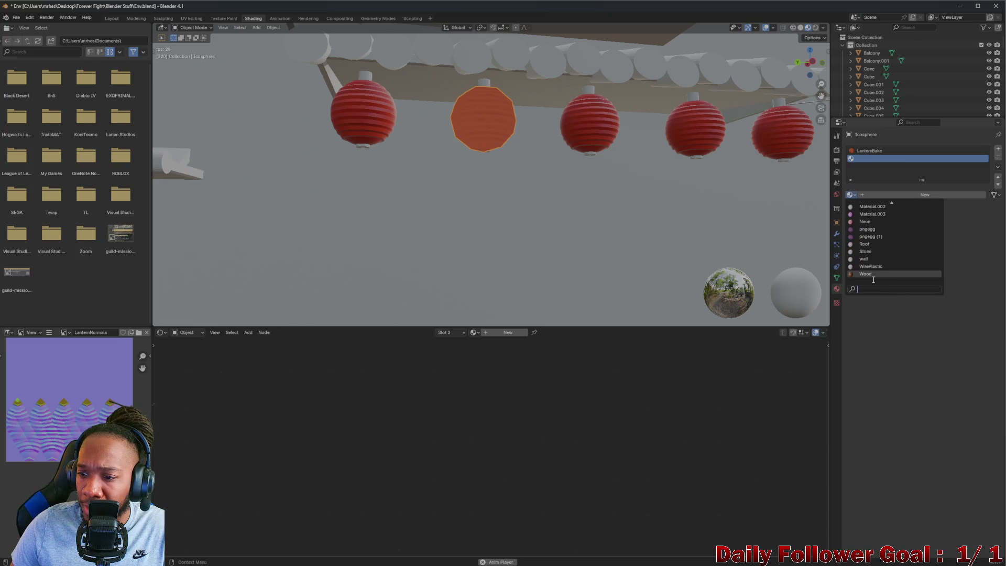
key("Escape")
left_click(851, 195)
type("wire")
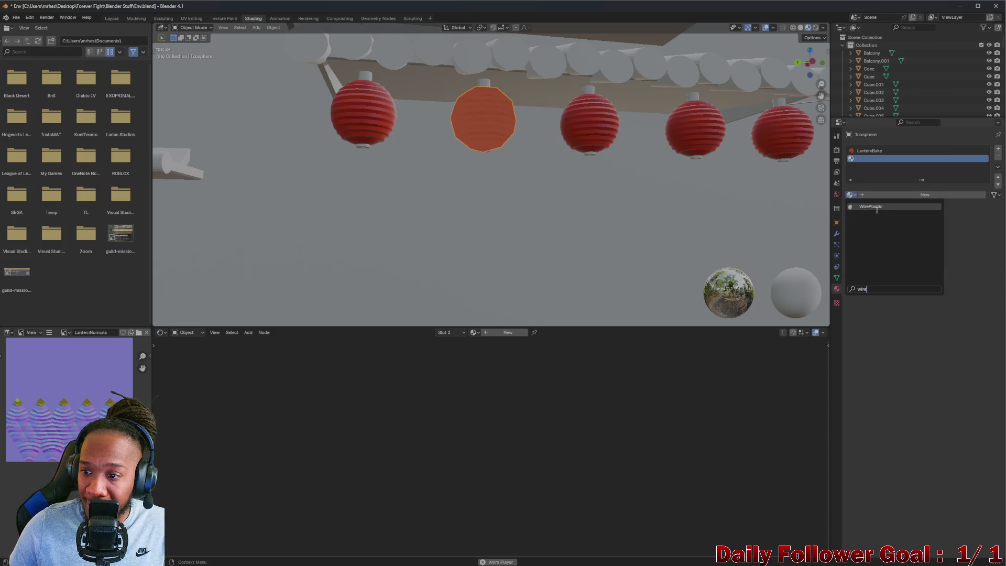
left_click(878, 206)
scroll(427, 391, "down", 1)
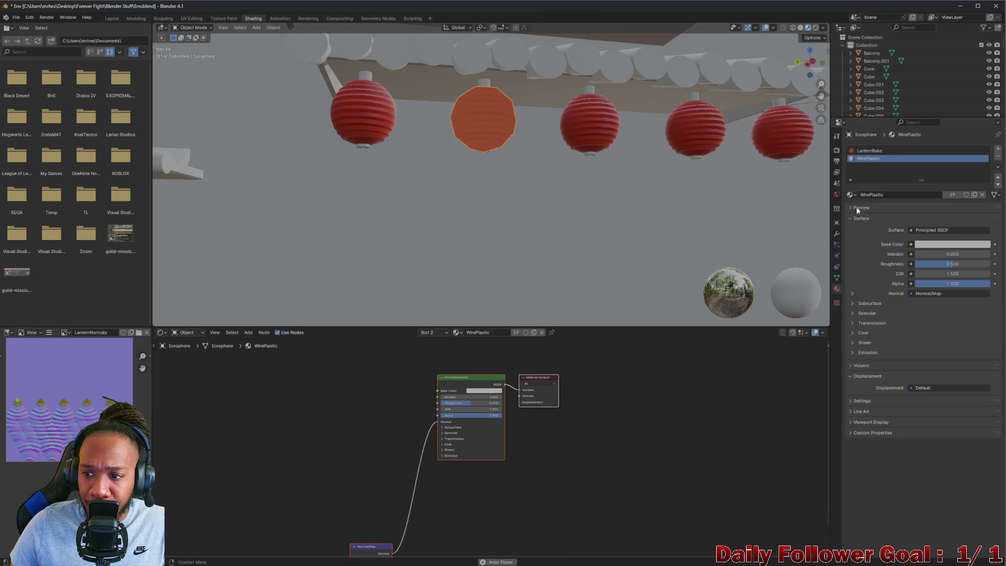
scroll(418, 431, "down", 1)
middle_click_drag(417, 431, 425, 386)
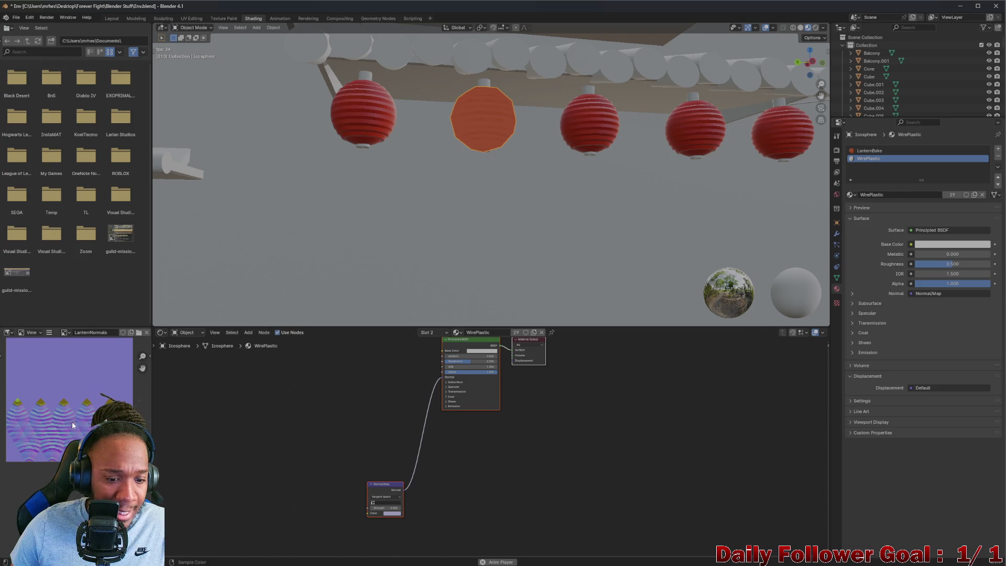
left_click(866, 151)
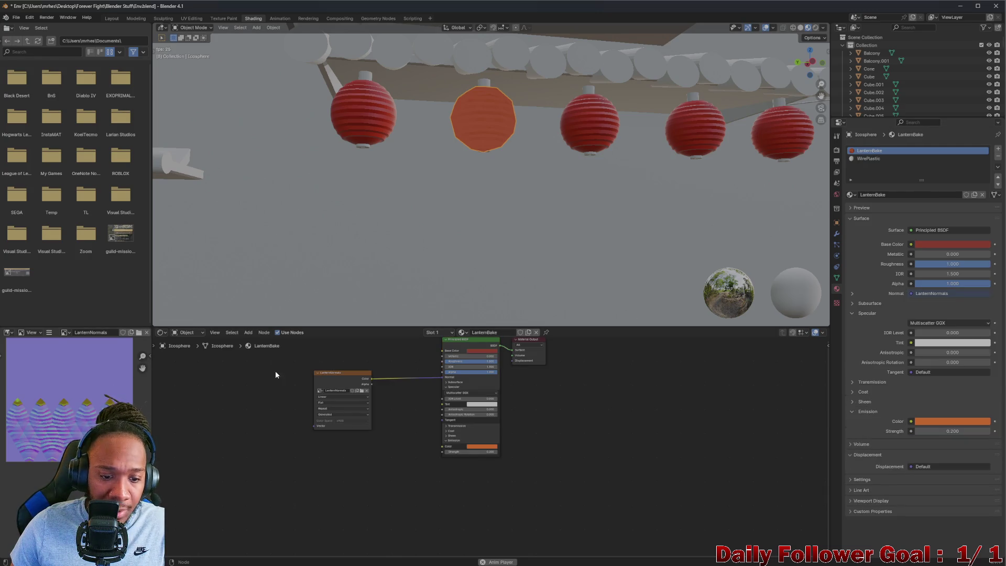
Paste the LanternNormals image node into WirePlastic and link its Color to the shader Normal
left_click(333, 393)
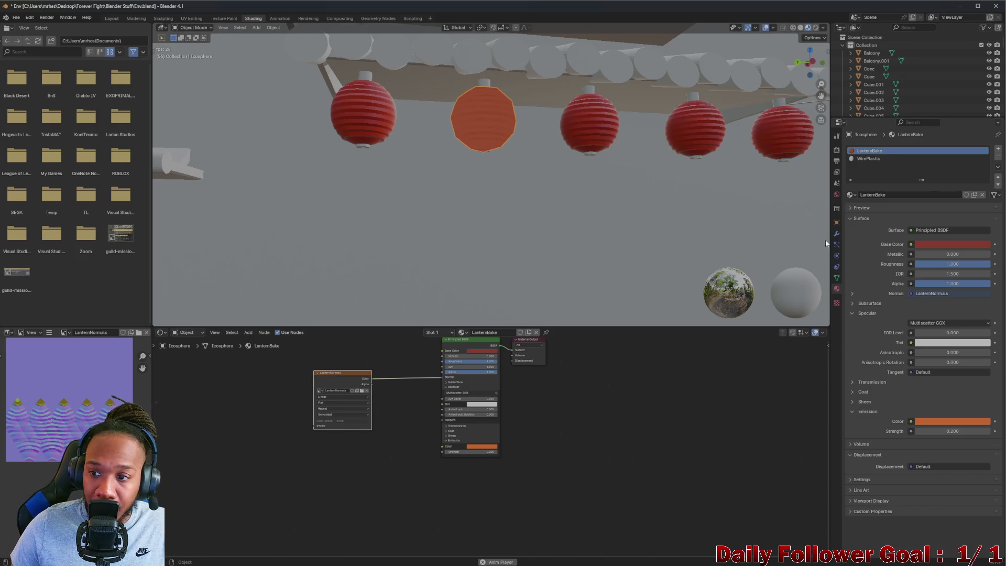
left_click(868, 159)
key("ctrl+v")
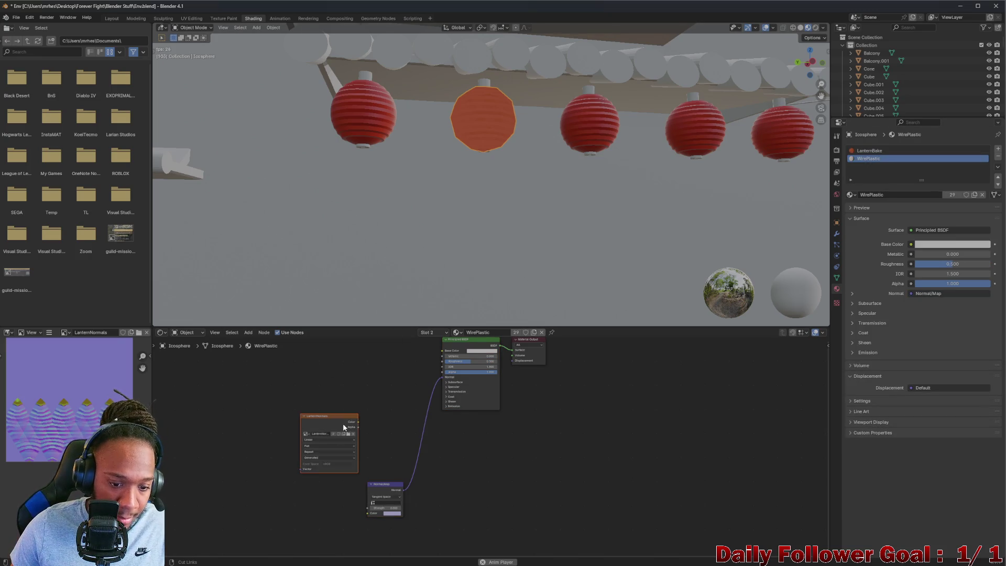
scroll(394, 383, "up", 2)
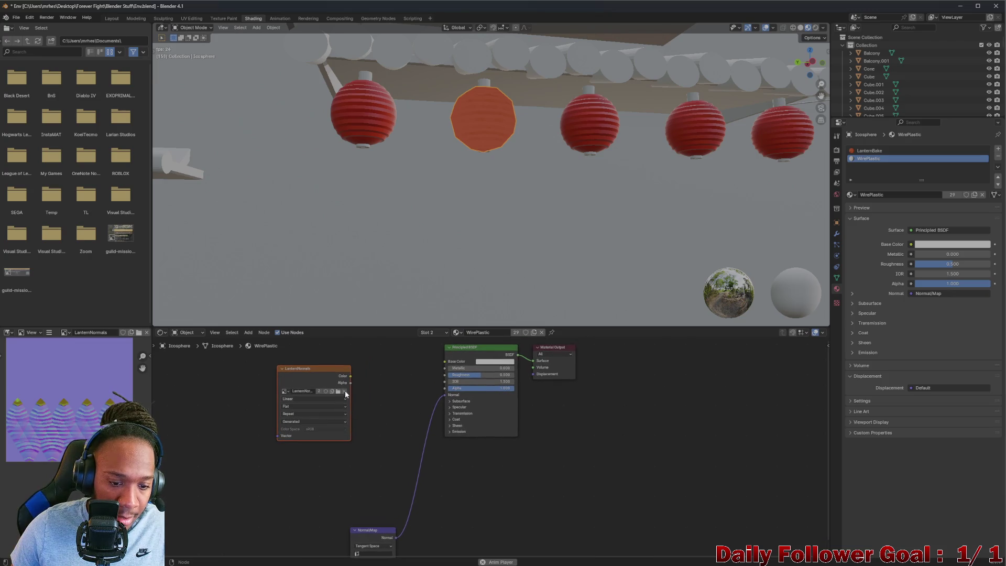
left_click_drag(350, 376, 442, 398)
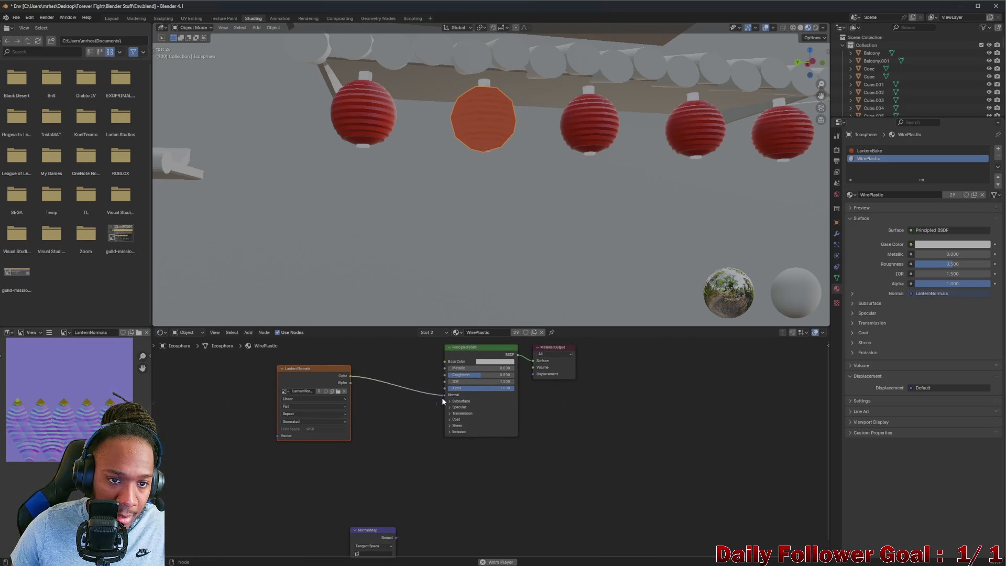
middle_click_drag(359, 390, 359, 423)
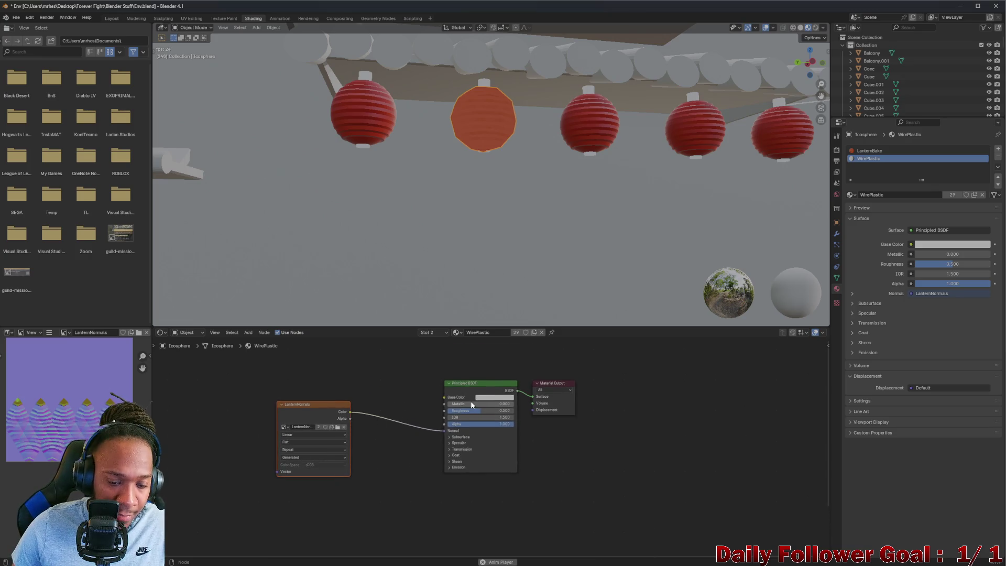
scroll(473, 369, "up", 2)
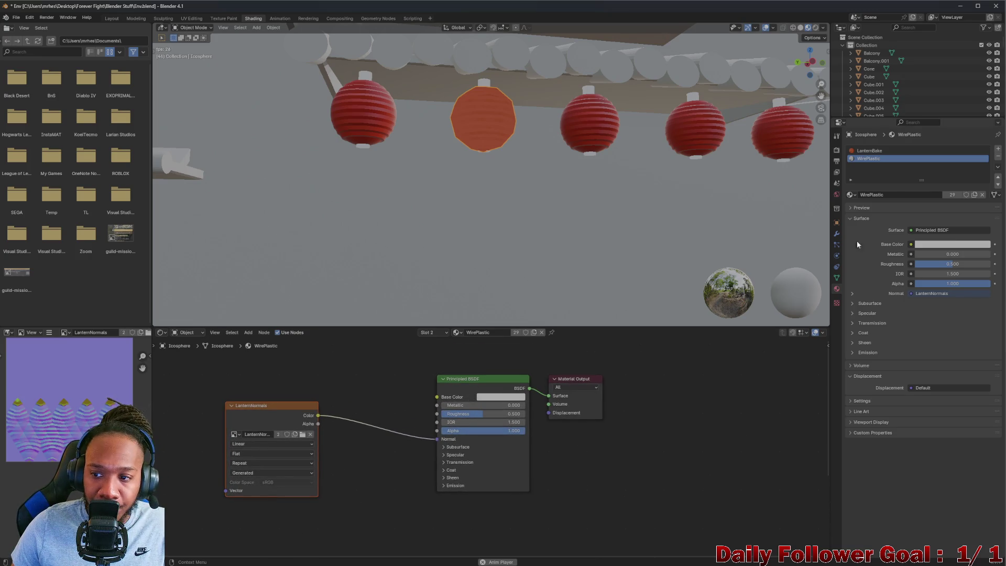
Remove the LanternBake material slot from the middle lantern
left_click(362, 117)
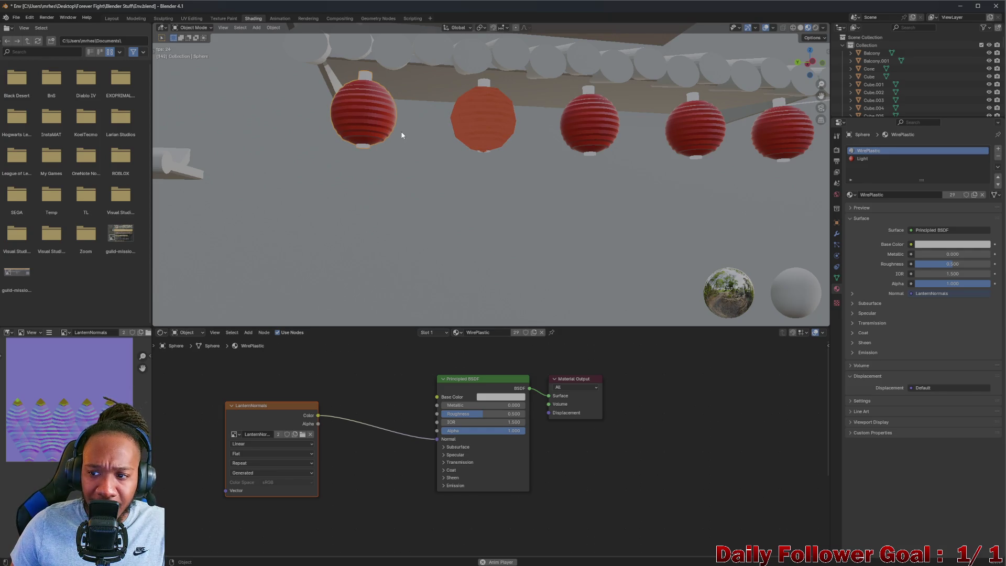
left_click(478, 104)
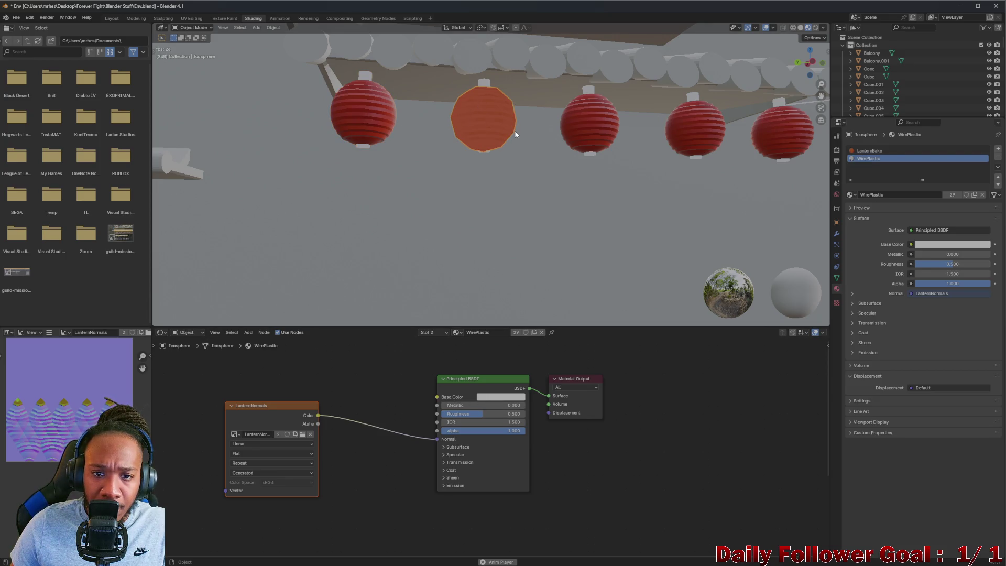
left_click(870, 151)
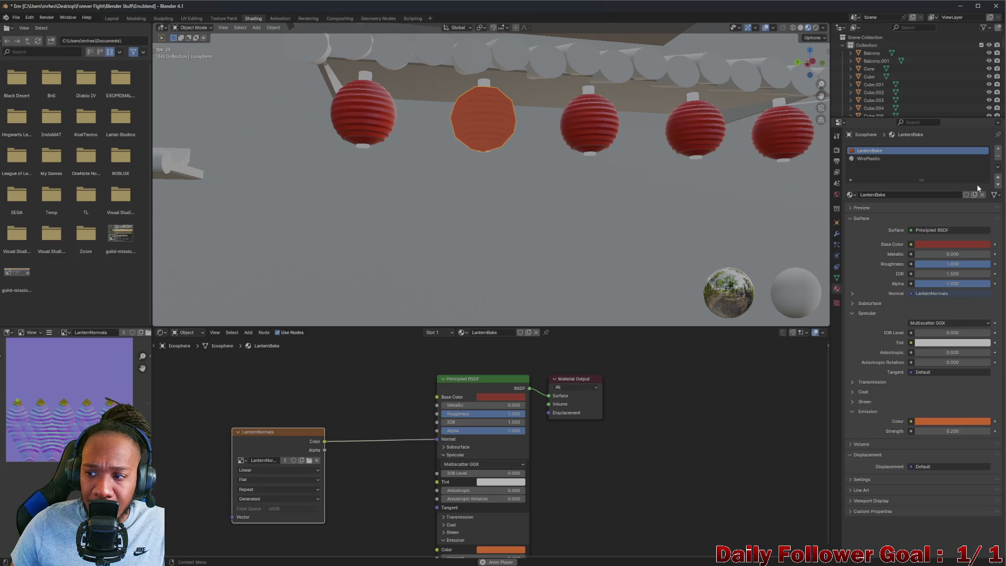
left_click(998, 157)
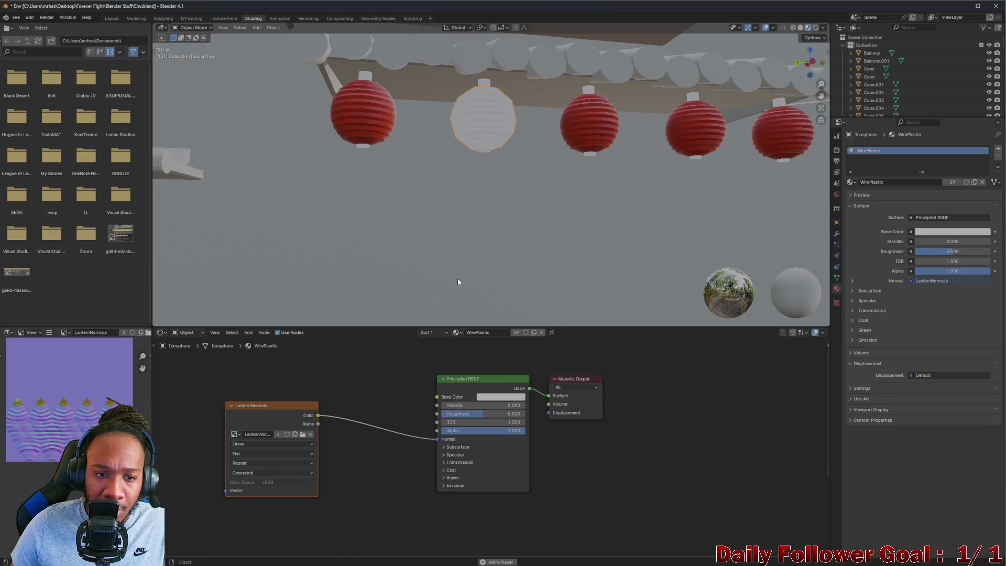
Check the left red lantern's Light material, then reselect the middle lantern
left_click(369, 117)
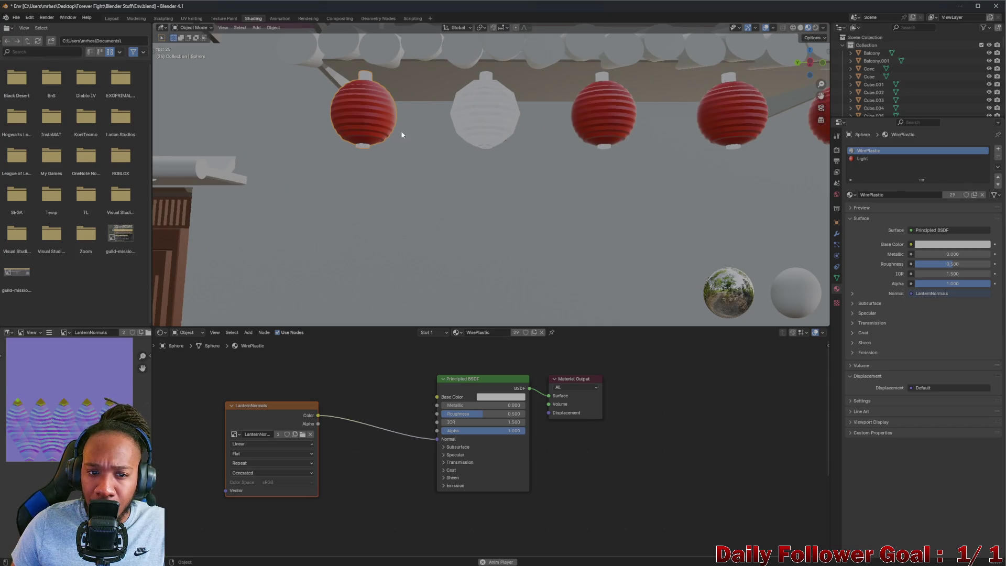
left_click(865, 158)
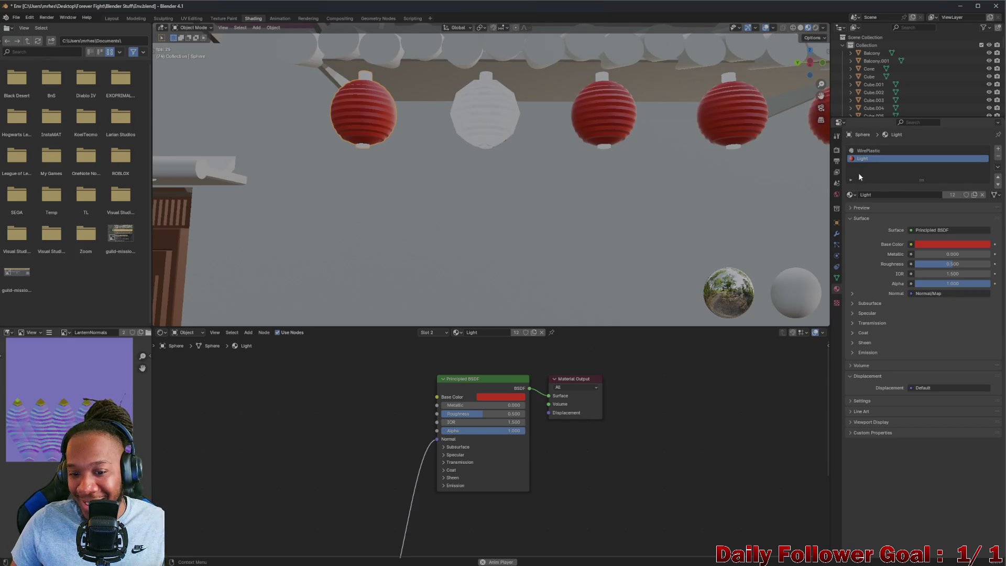
left_click(474, 115)
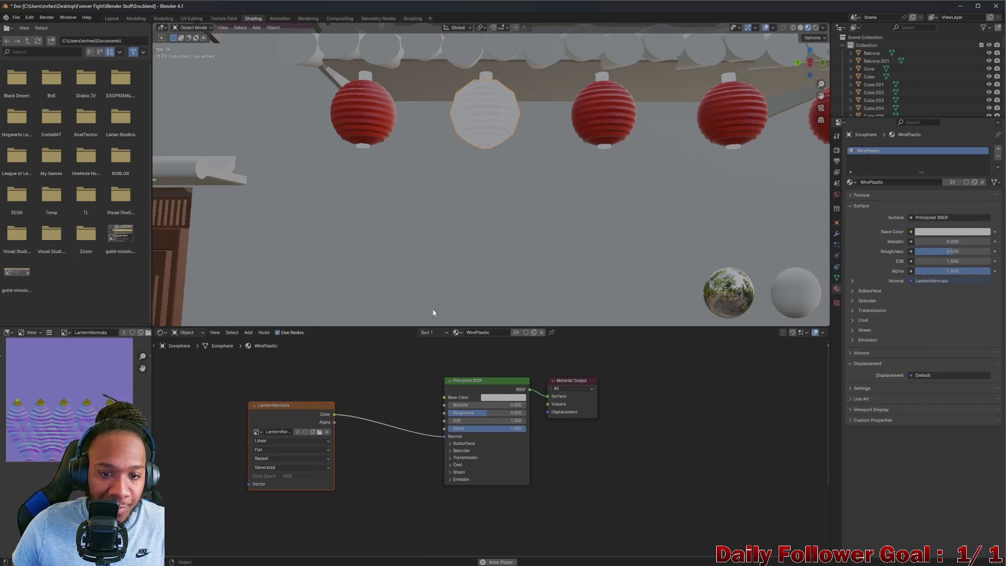
Add a slot with the Light material and remove the WirePlastic slot
left_click(999, 150)
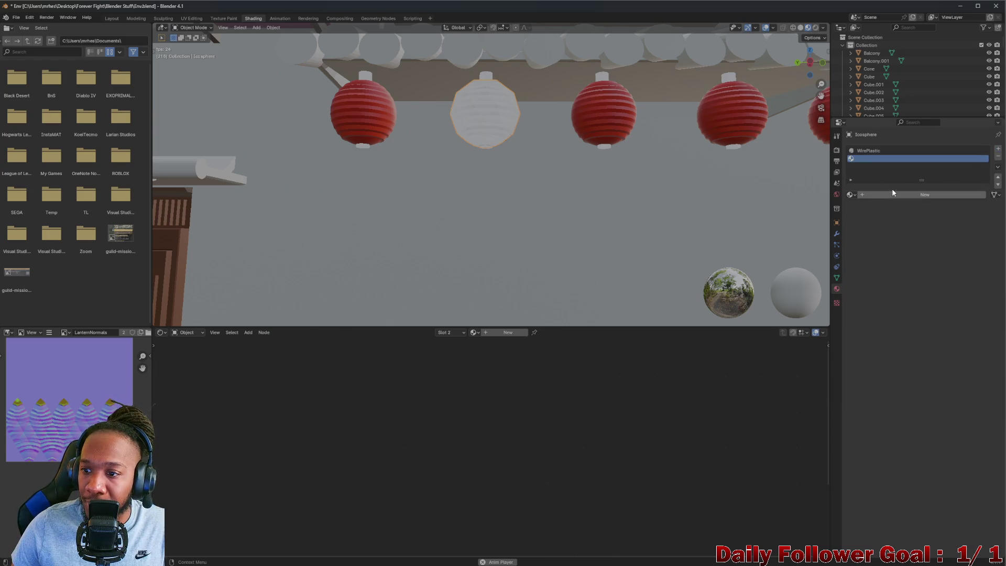
left_click(851, 194)
left_click(863, 266)
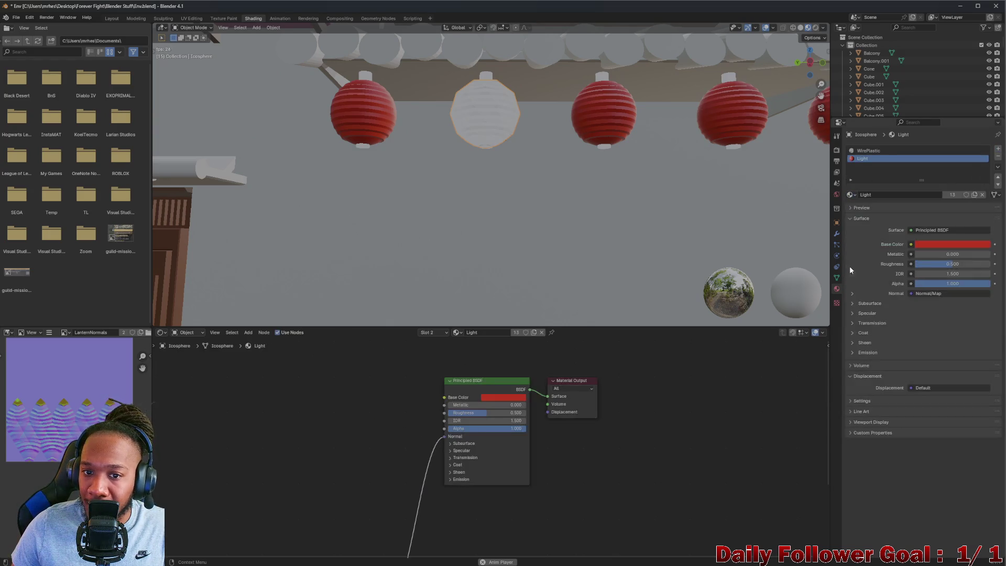
left_click(930, 151)
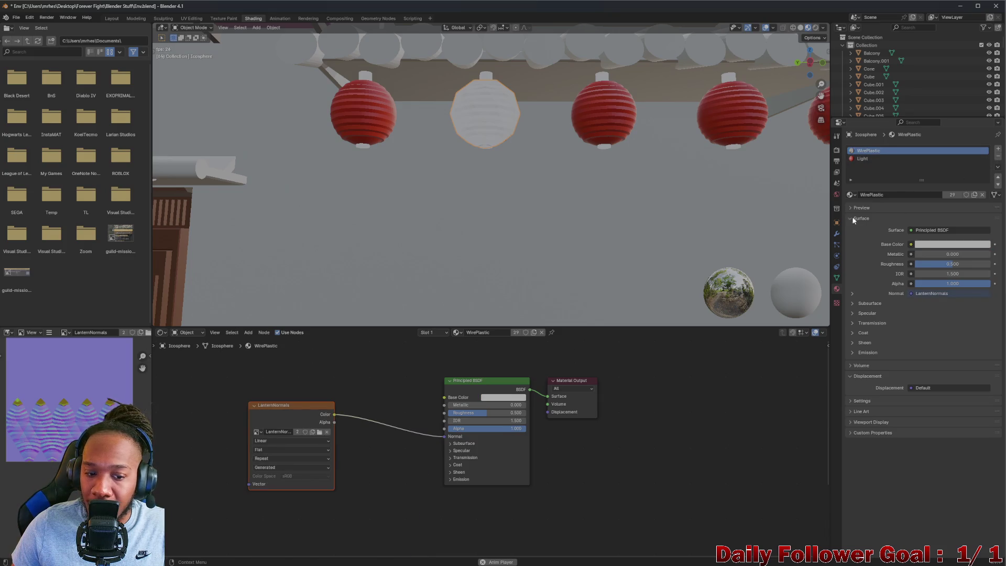
left_click(999, 157)
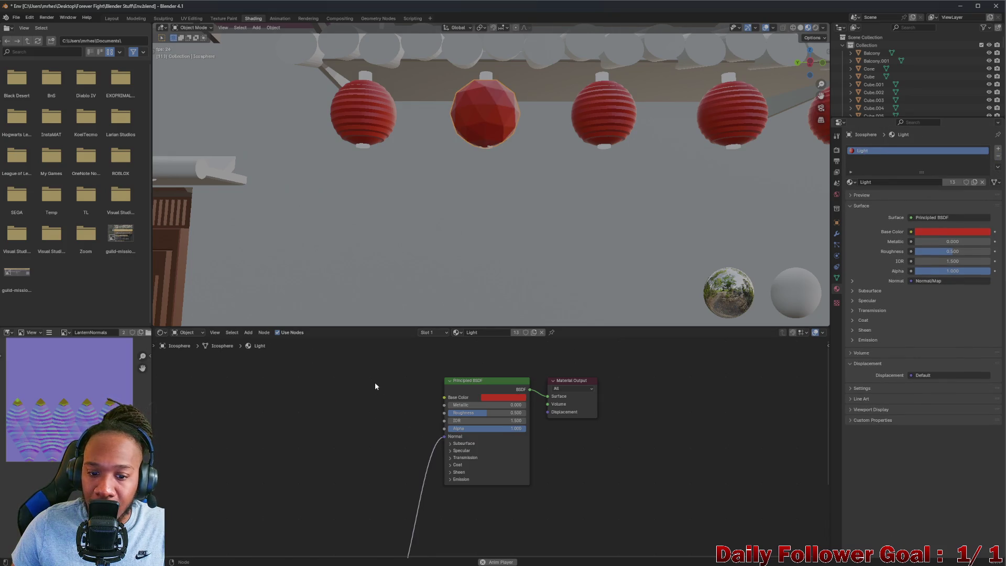
Make Light a single-user Light.001 copy and link pasted LanternNormals Color to its Normal
key("ctrl+v")
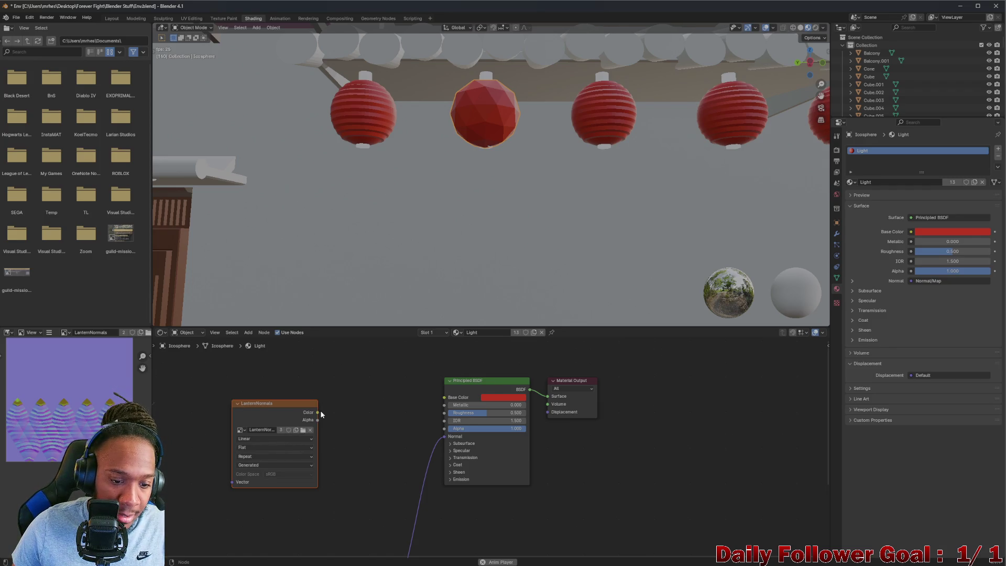
mouse_move(317, 412)
left_mouse_down()
mouse_move(451, 425)
mouse_move(451, 437)
left_mouse_up()
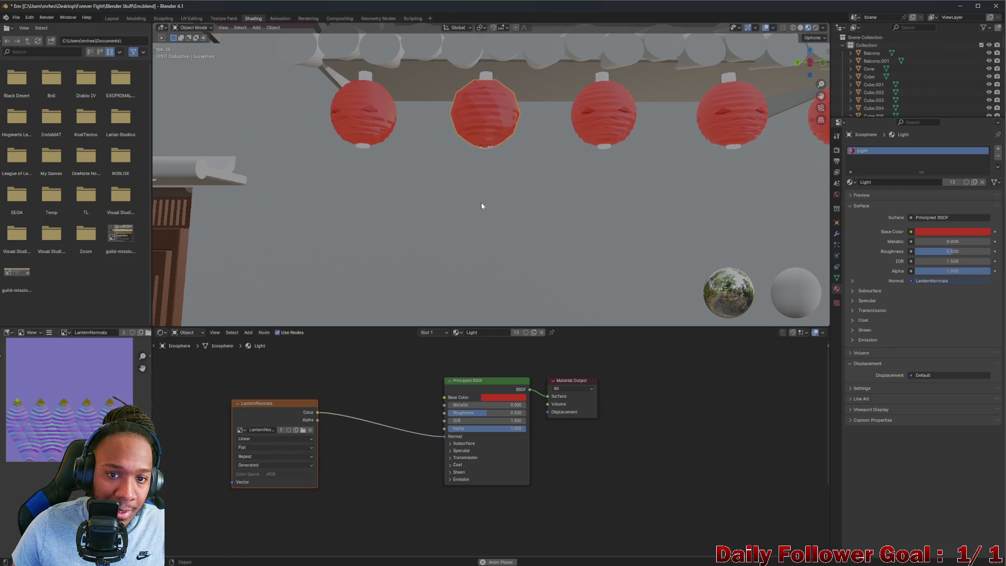
scroll(506, 162, "up", 5)
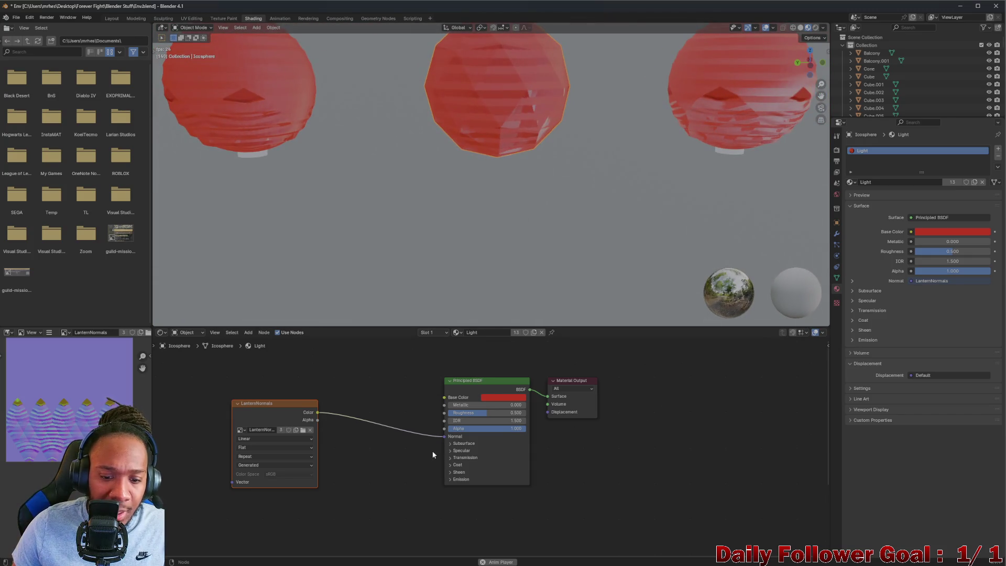
key("ctrl+z")
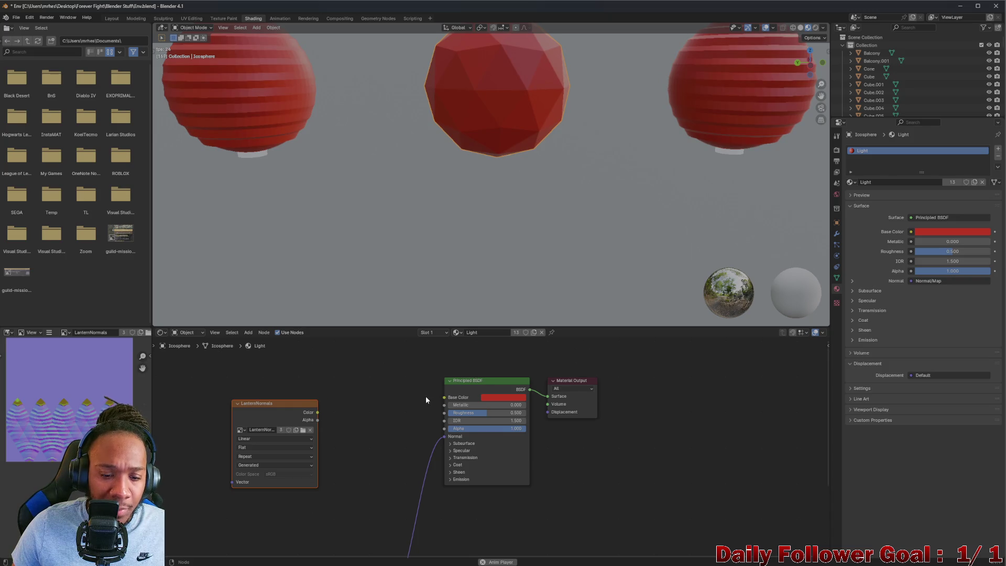
scroll(419, 409, "down", 2)
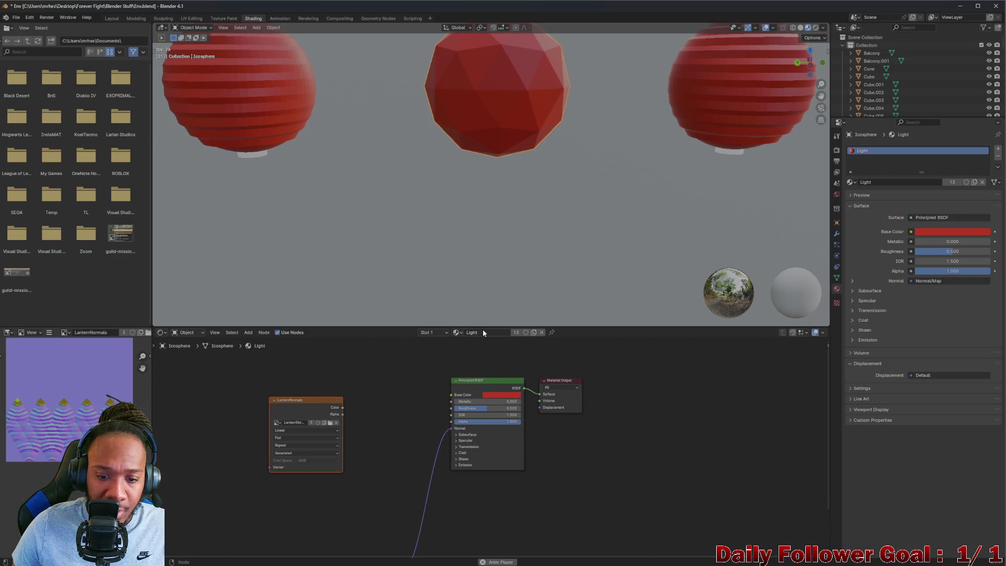
left_click(534, 333)
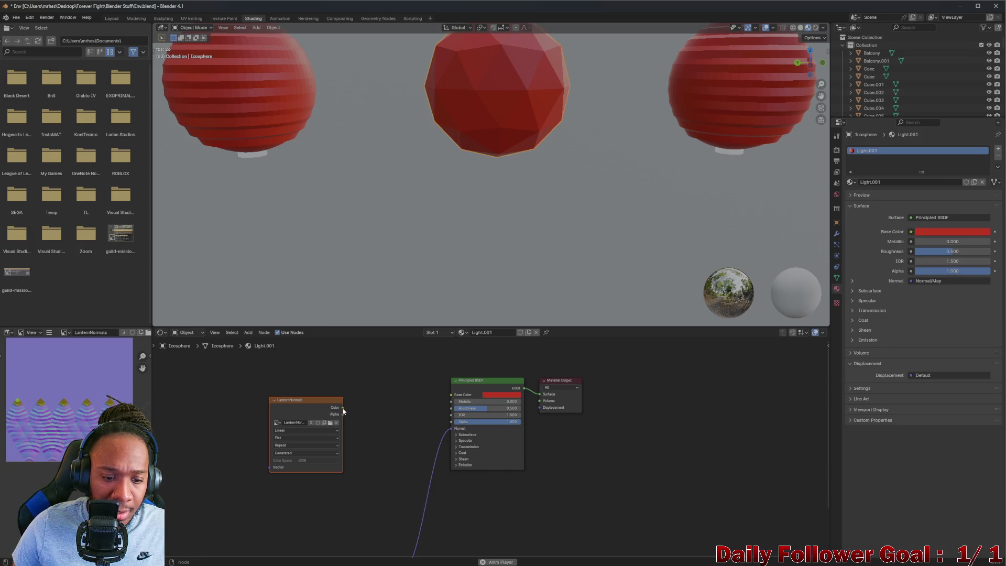
mouse_move(343, 407)
left_mouse_down()
mouse_move(440, 413)
mouse_move(453, 427)
left_mouse_up()
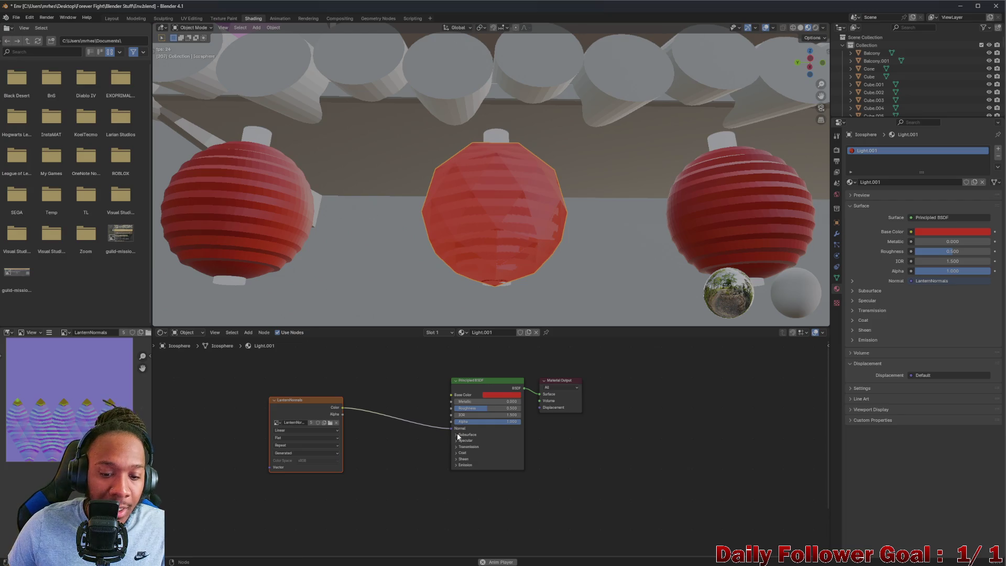
Expand the Specular settings and lower the IOR Level to 0.082
left_click(457, 434)
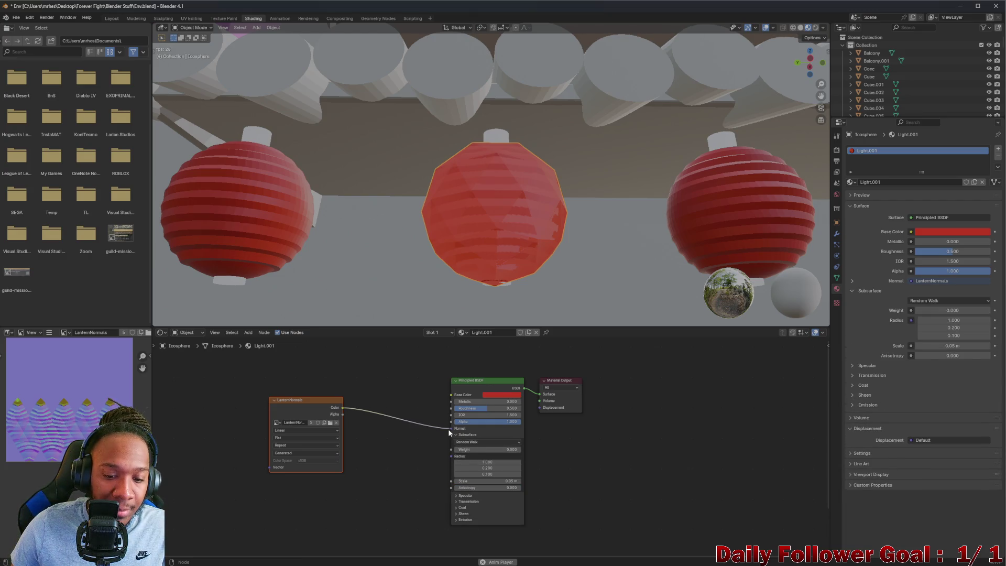
left_click(455, 434)
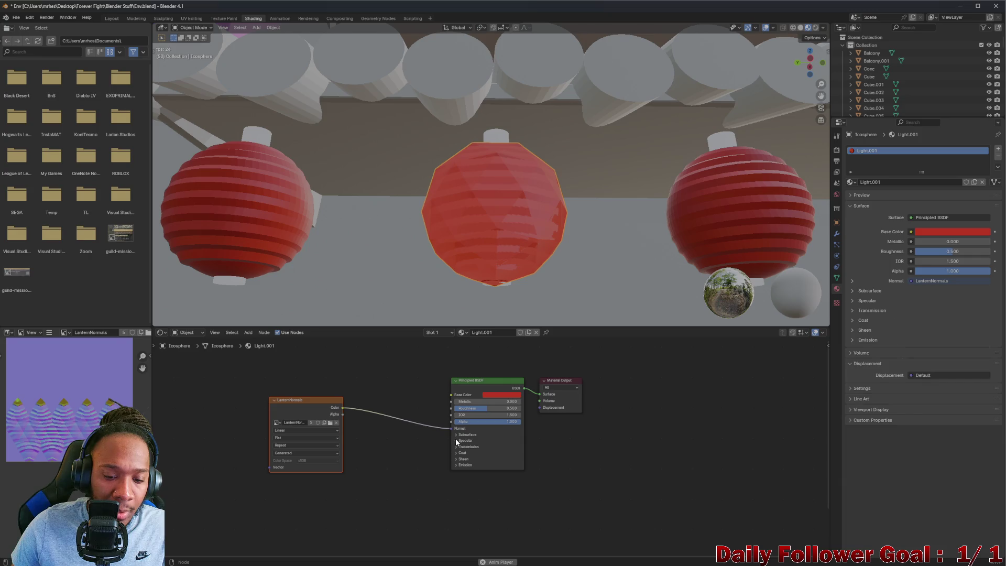
left_click(455, 440)
left_click_drag(478, 457, 428, 453)
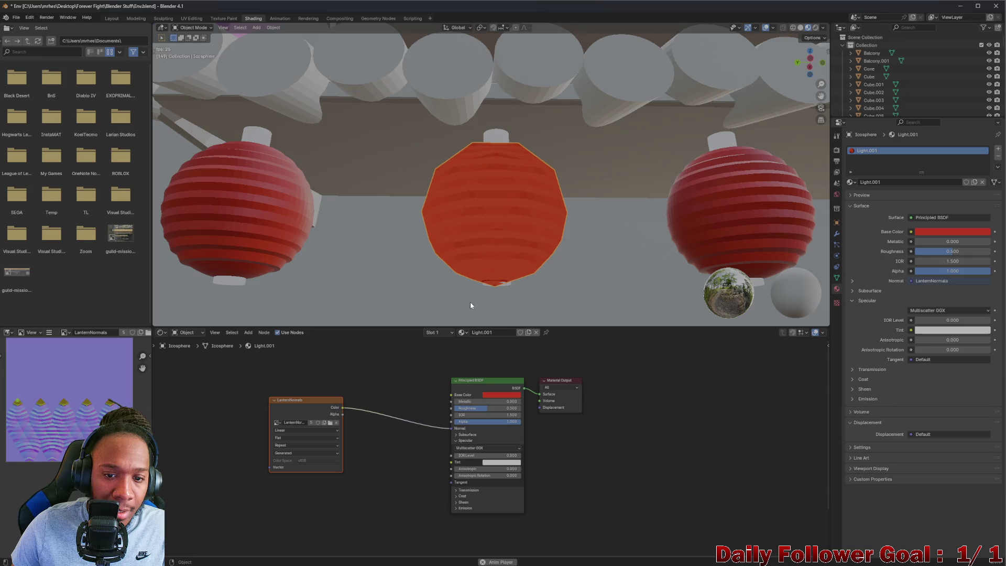
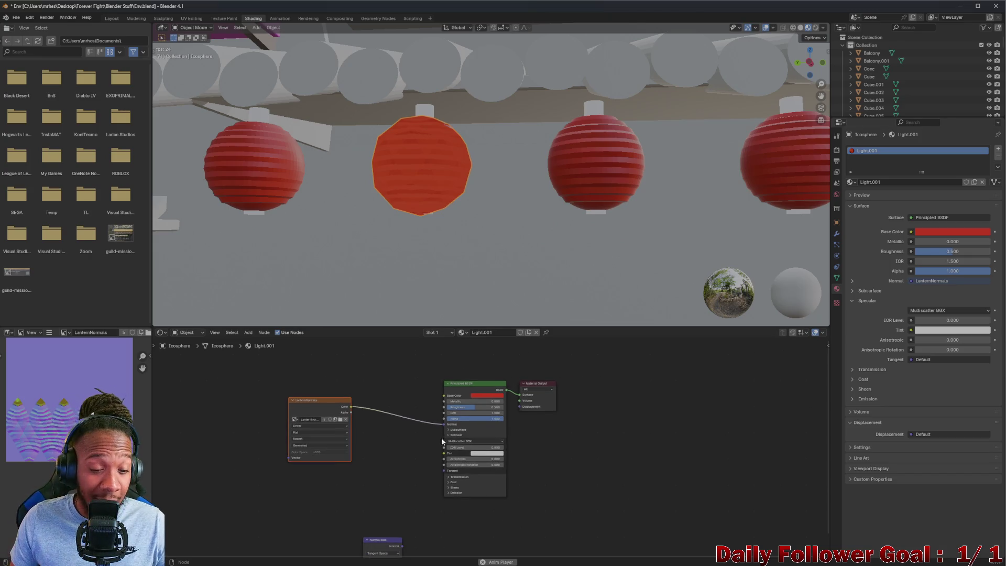
Delete the leftover Normal Map node from the lantern material
middle_click_drag(367, 504, 377, 367)
left_click_drag(304, 411, 430, 489)
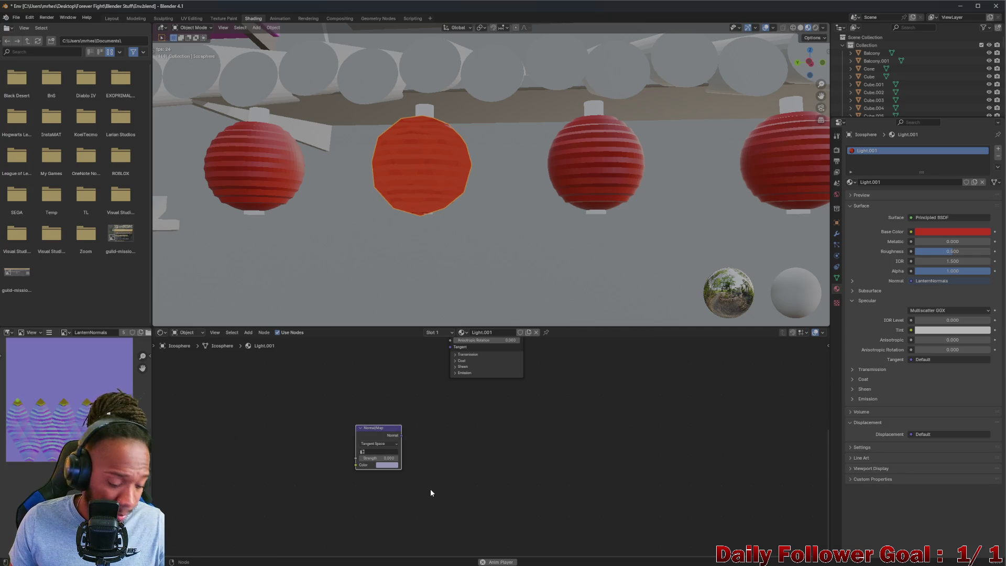
key("x")
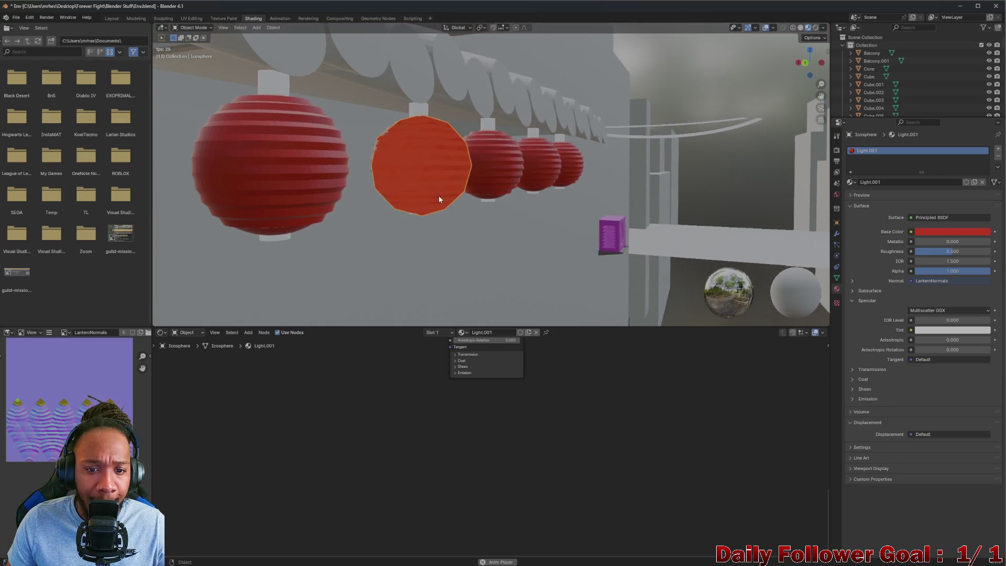
Try an emission strength of 13.6, then undo it back to 1.000
scroll(461, 373, "up", 1)
left_click(462, 377)
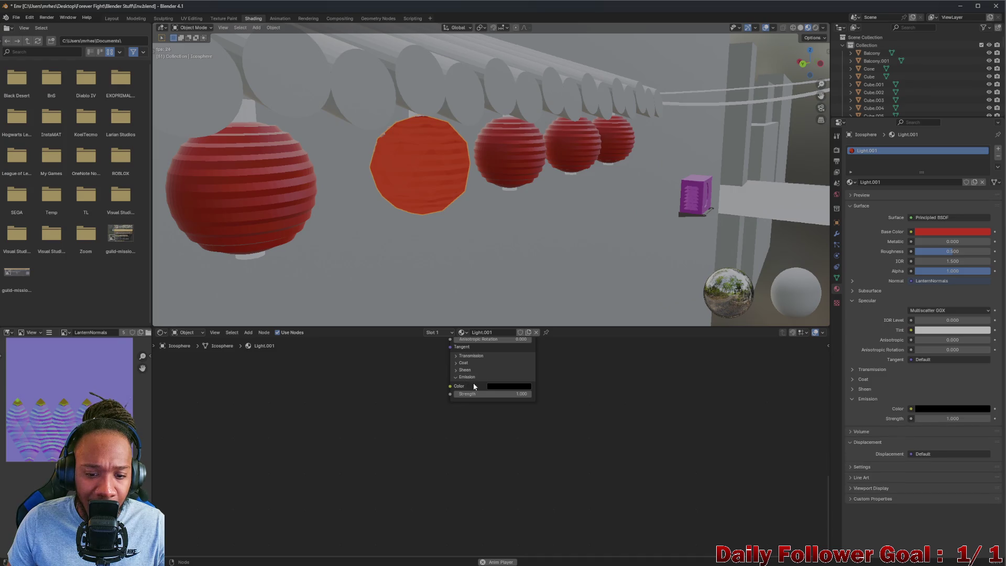
left_click_drag(499, 393, 512, 391)
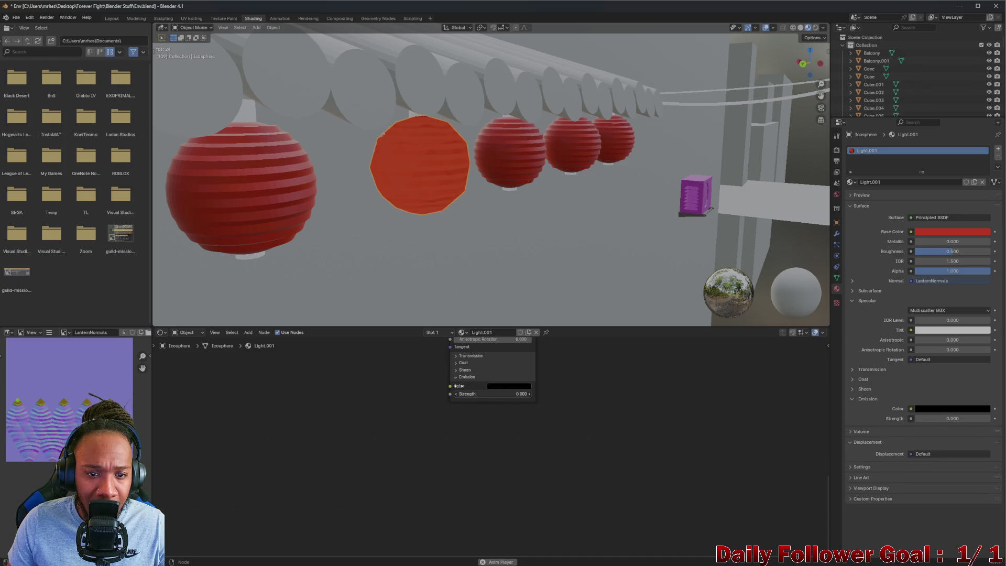
key("ctrl+z")
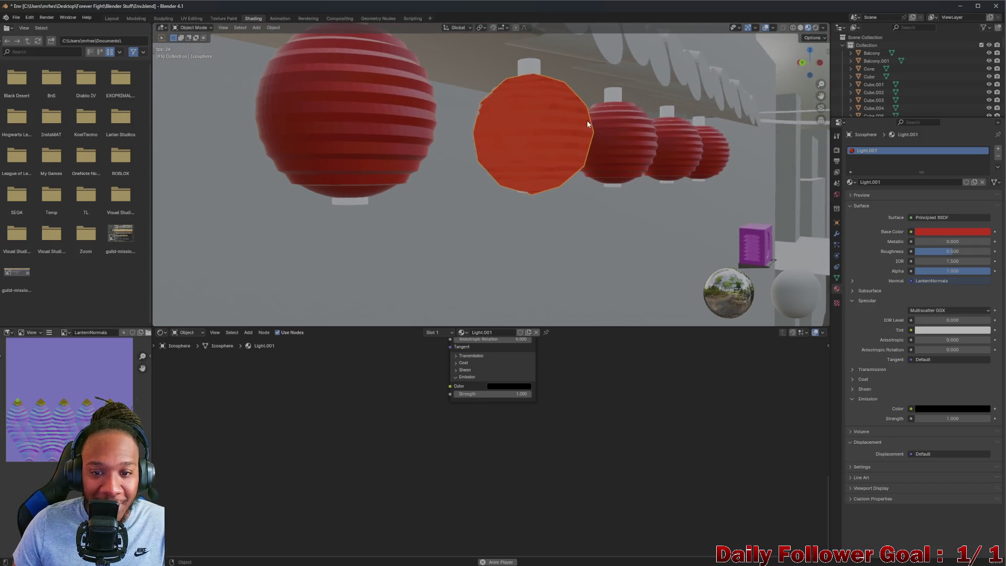
Darken the lantern's red Base Color, lowering Value from 0.800 to about 0.417
middle_click_drag(416, 354, 366, 451)
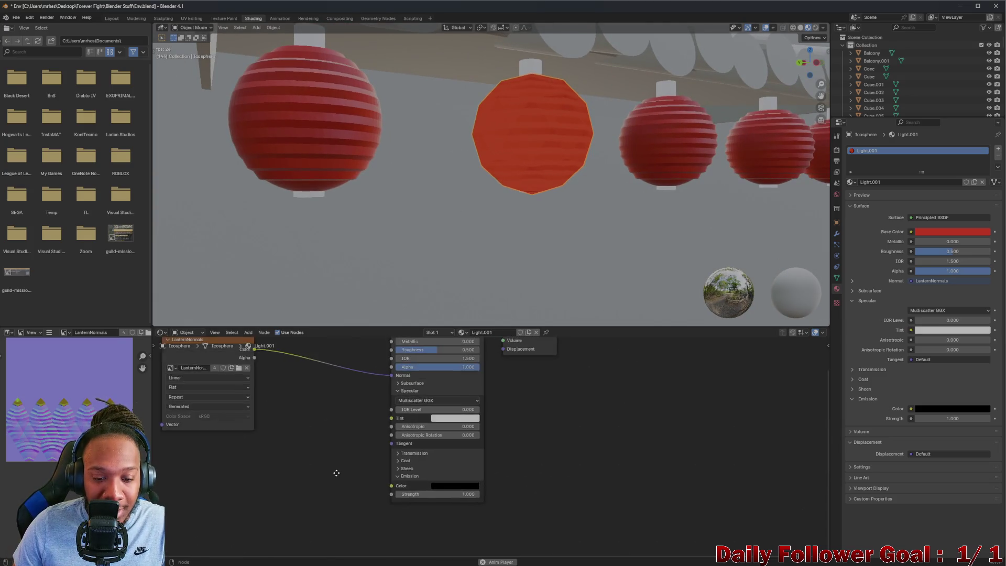
scroll(342, 429, "up", 4)
scroll(379, 388, "up", 1)
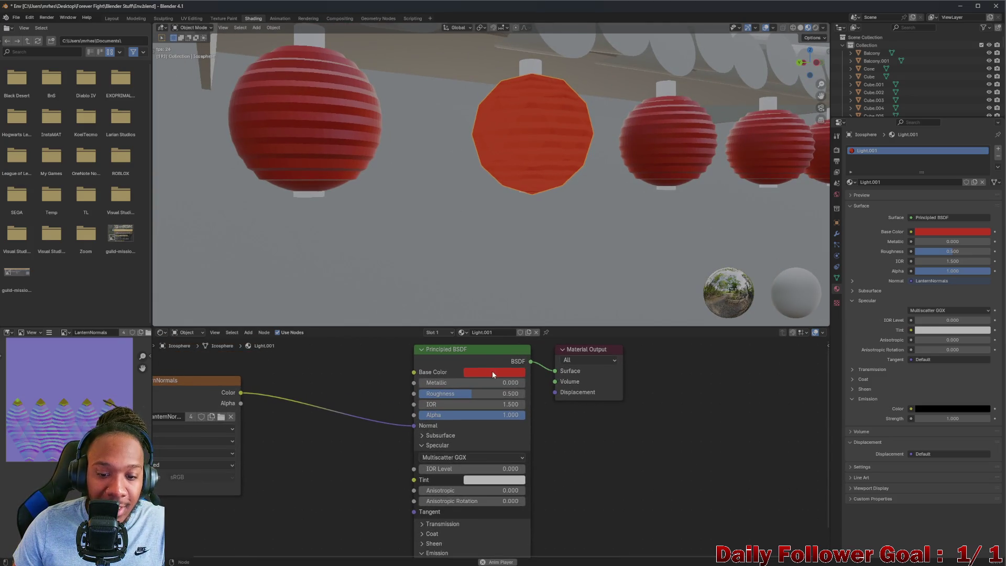
left_click(493, 374)
left_click_drag(563, 242, 563, 248)
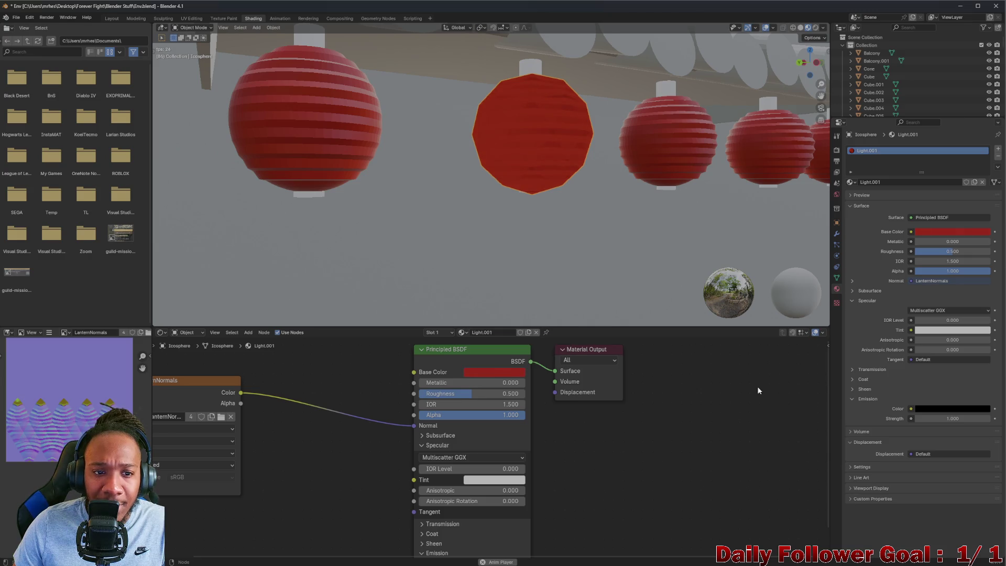
Orbit around the alley and select Sphere.001 to check the darker lanterns
mouse_move(498, 236)
middle_mouse_down()
mouse_move(470, 225)
mouse_move(534, 263)
mouse_move(512, 226)
mouse_move(562, 229)
mouse_move(561, 183)
mouse_move(427, 295)
mouse_move(367, 264)
mouse_move(517, 236)
mouse_move(622, 263)
mouse_move(535, 259)
mouse_move(413, 272)
mouse_move(530, 231)
mouse_move(569, 248)
mouse_move(652, 183)
middle_mouse_up()
left_click(555, 186)
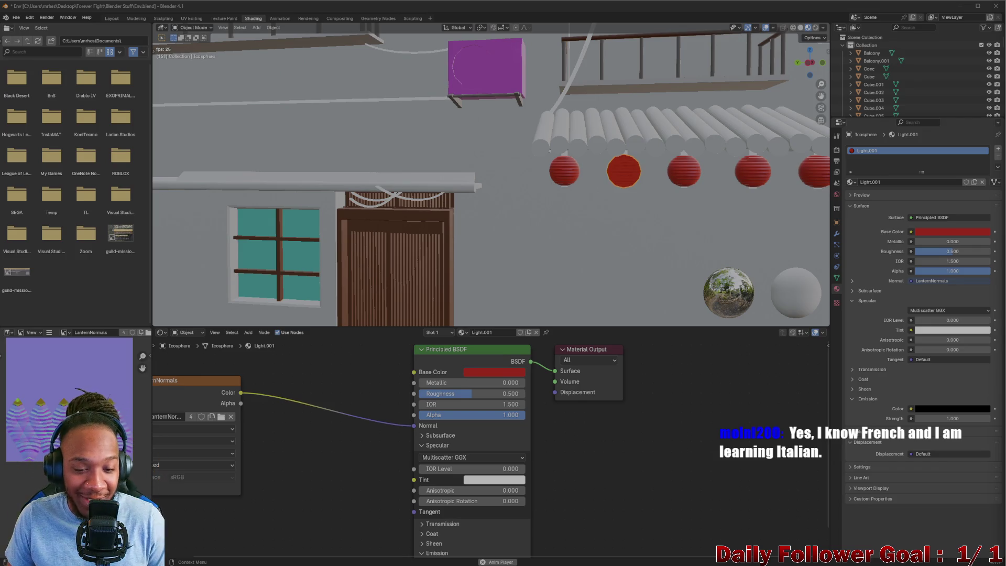
scroll(477, 165, "down", 3)
mouse_move(430, 173)
middle_mouse_down()
mouse_move(477, 165)
mouse_move(433, 186)
mouse_move(373, 153)
mouse_move(428, 152)
mouse_move(534, 101)
mouse_move(615, 95)
mouse_move(553, 186)
mouse_move(456, 134)
mouse_move(462, 140)
mouse_move(419, 139)
mouse_move(493, 97)
mouse_move(611, 77)
mouse_move(512, 94)
mouse_move(403, 90)
mouse_move(478, 89)
middle_mouse_up()
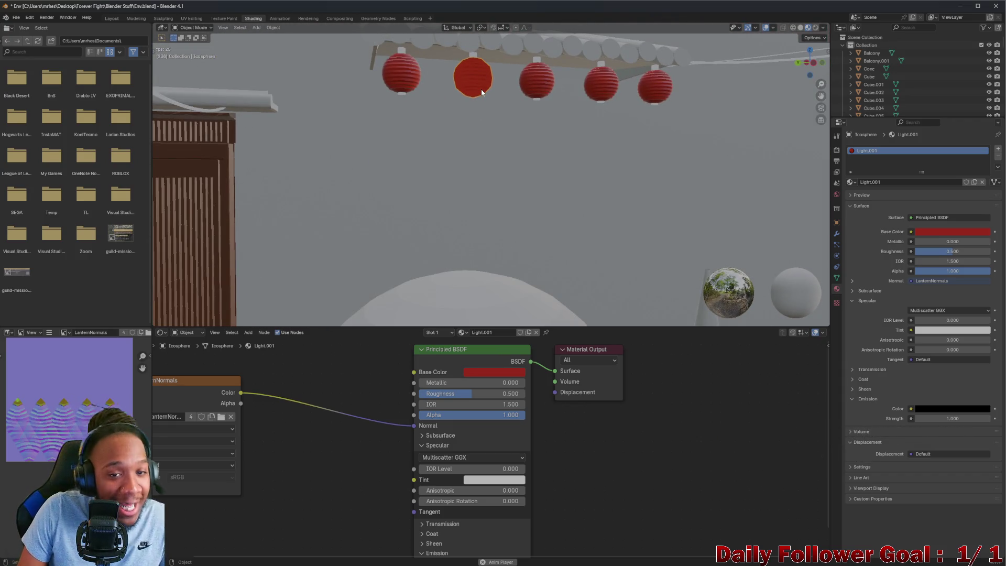
scroll(475, 86, "up", 5)
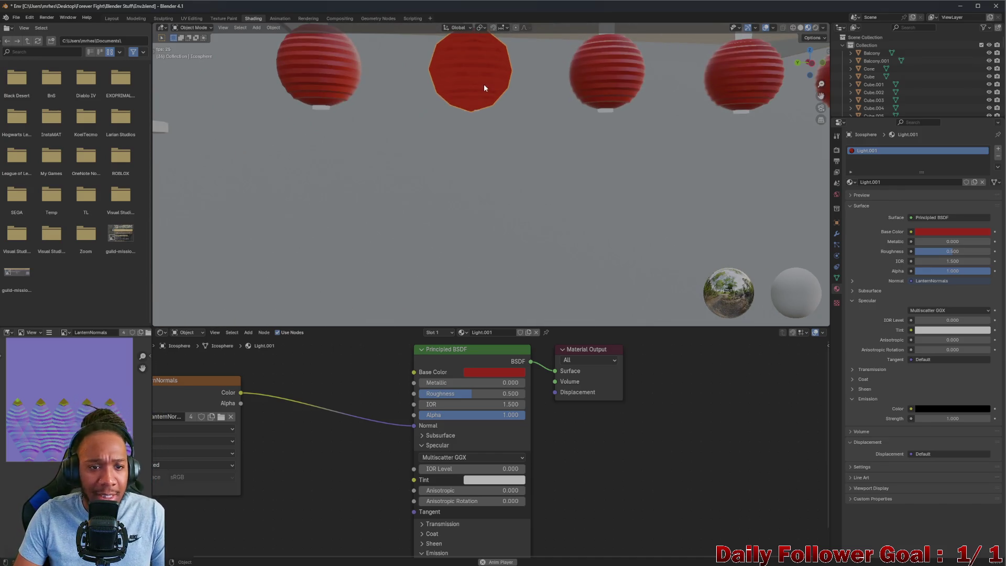
scroll(472, 86, "down", 4)
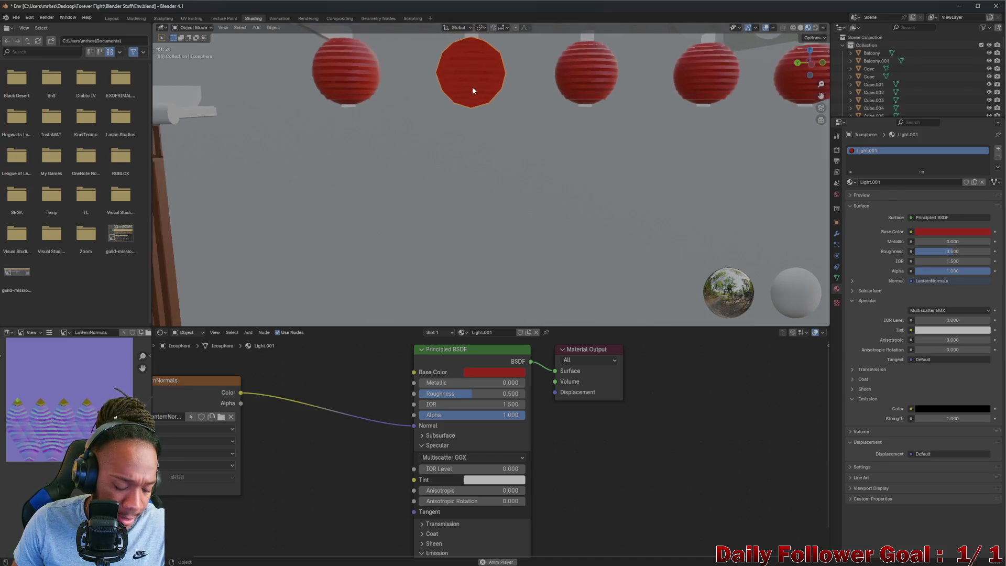
middle_click_drag(453, 87, 464, 109, "shift")
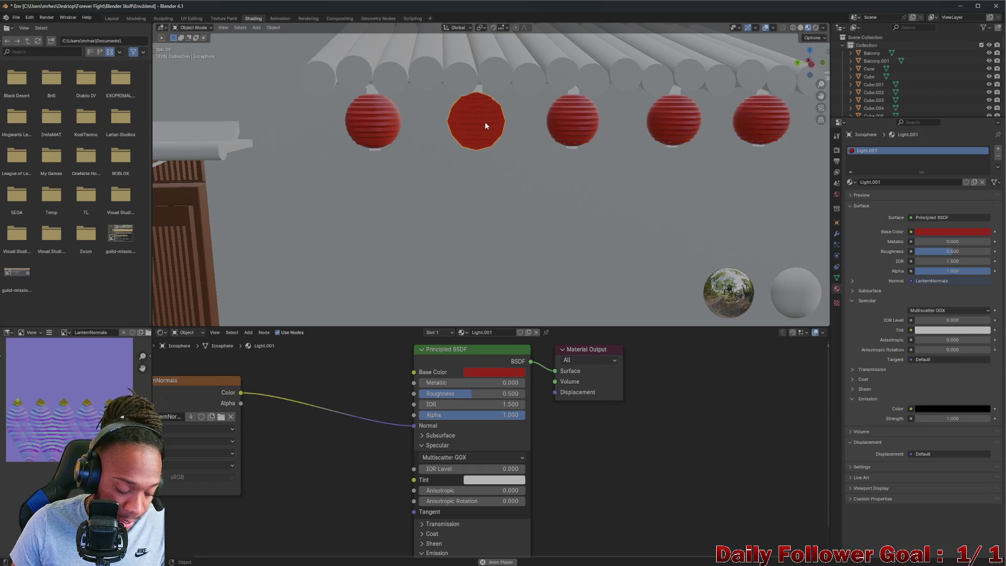
Duplicate the lantern at its original size and slide the copy along global Y to the next spot
key("shift+d")
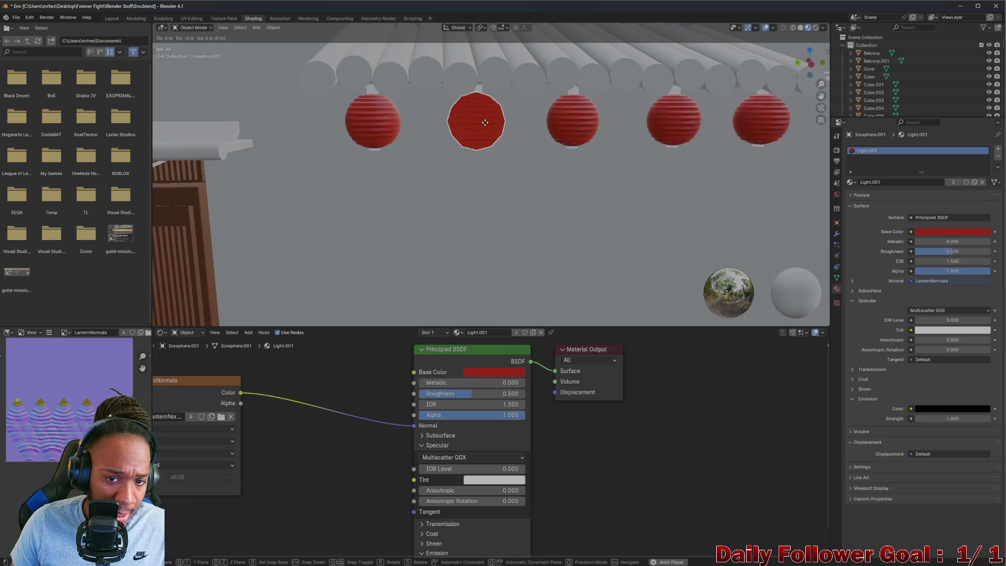
key("s")
right_click(573, 133)
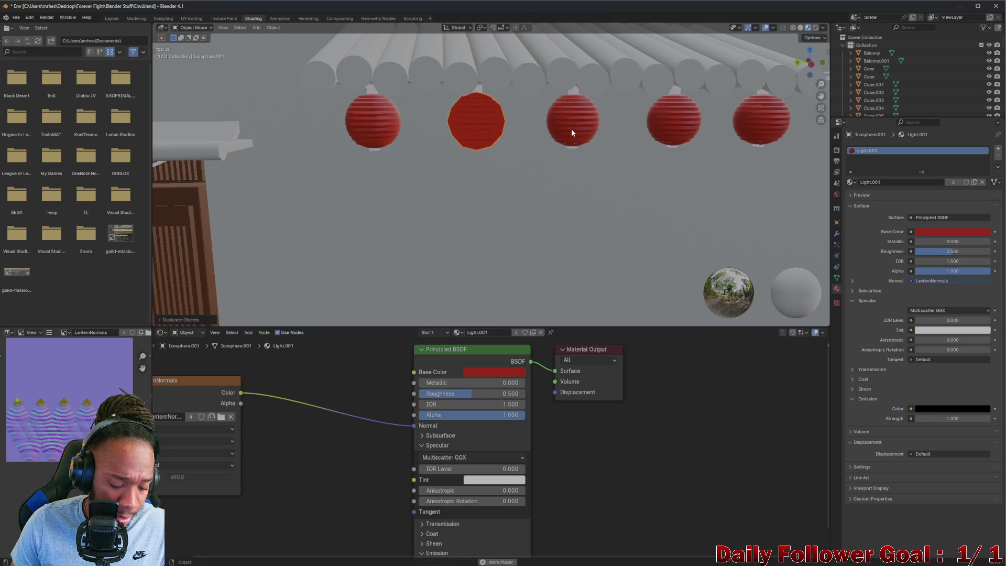
key("g")
key("y")
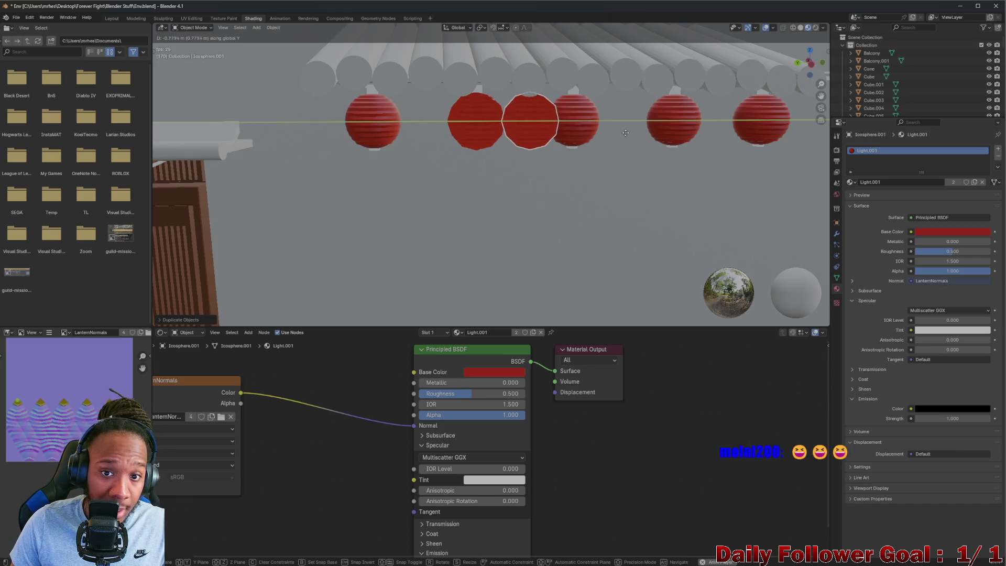
left_click(669, 134)
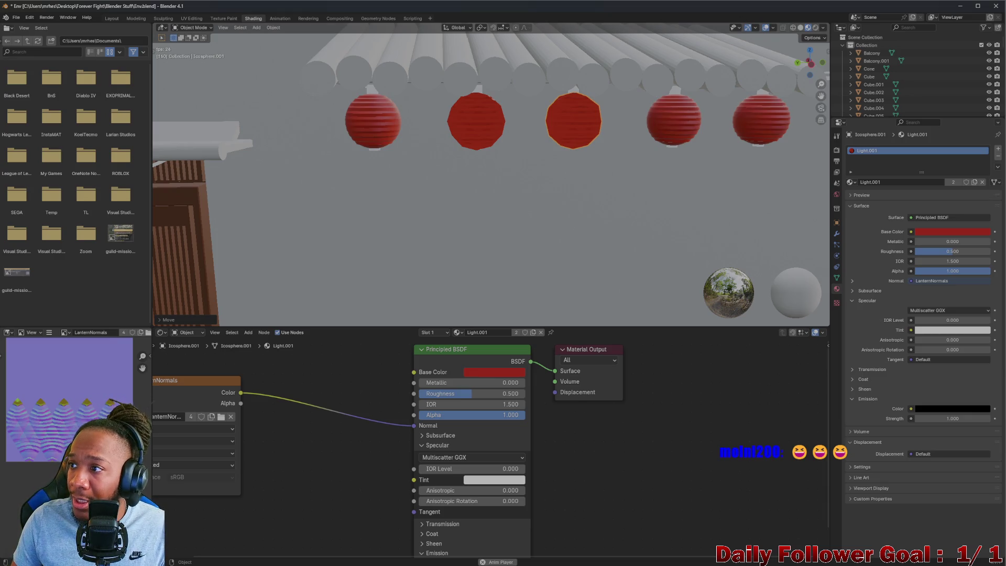
Google 'how to repeat operation in blender' in a new Brave tab, then minimize the browser
mouse_move(755, 539)
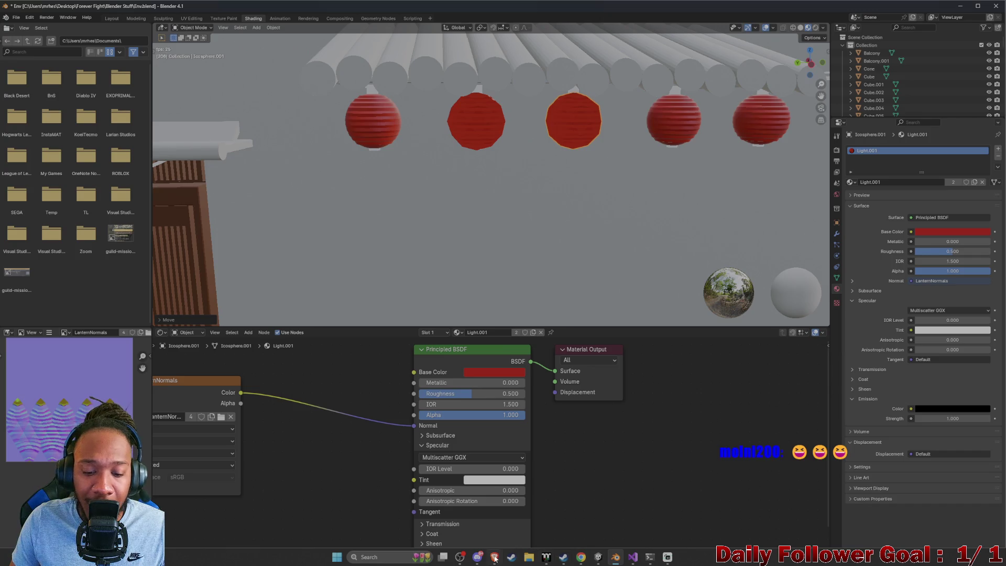
mouse_move(494, 556)
left_click(494, 516)
key("ctrl+t")
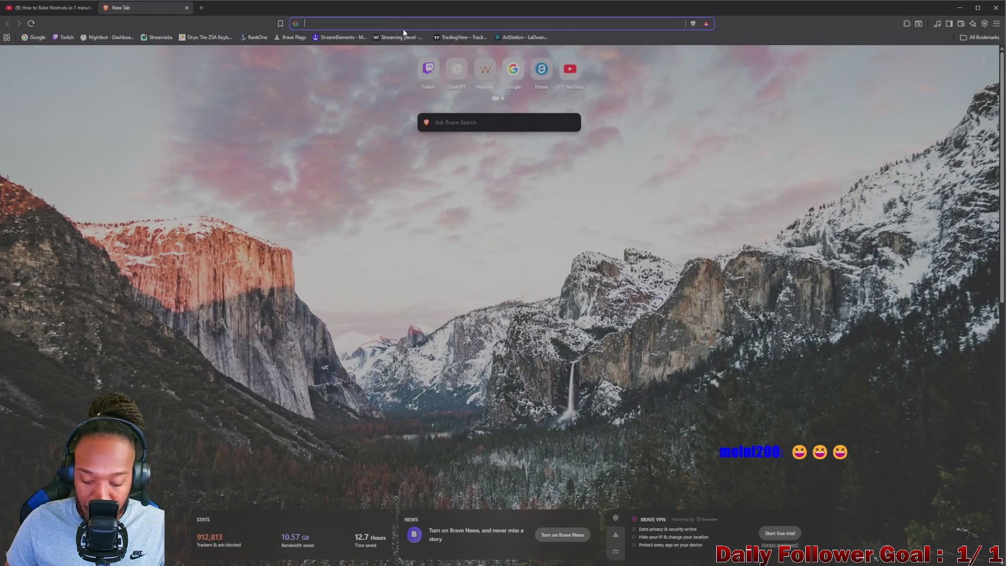
type("how to re")
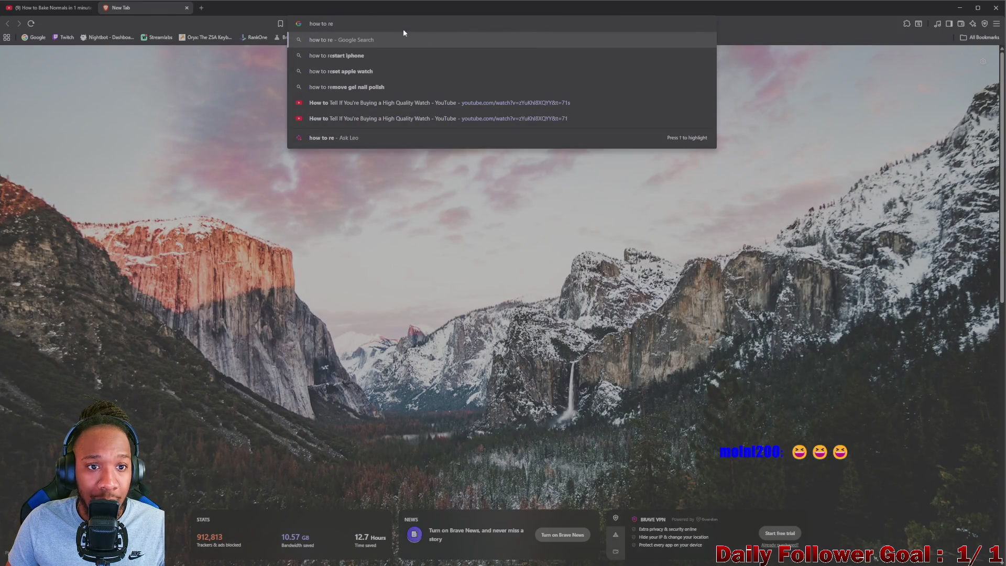
type("peat oper")
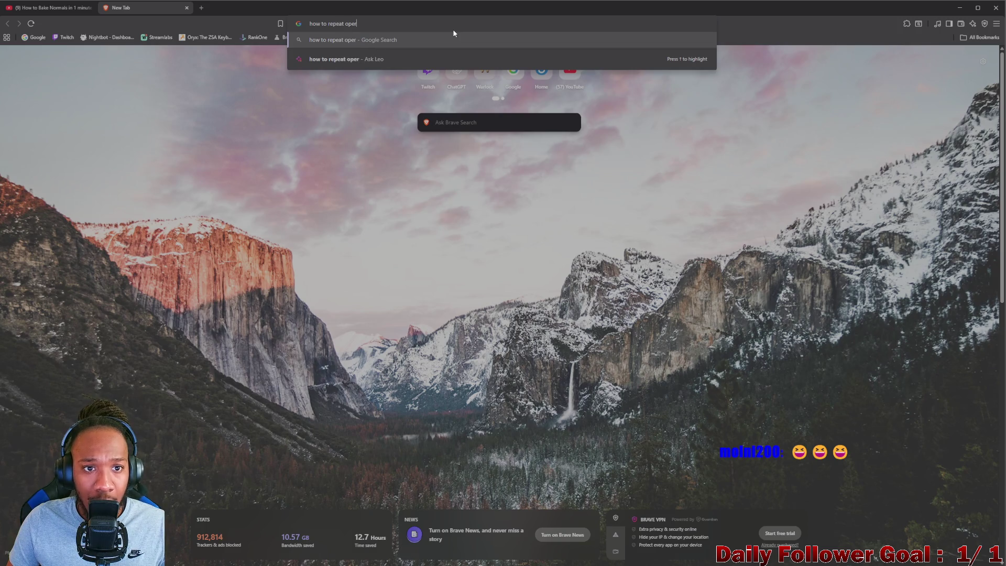
type("atio")
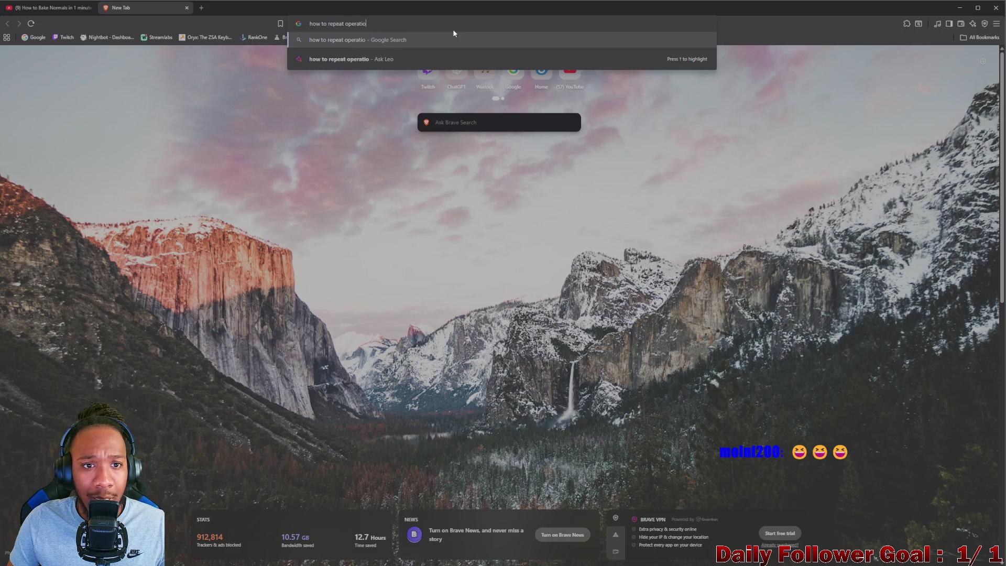
type("n in blender")
key("Return")
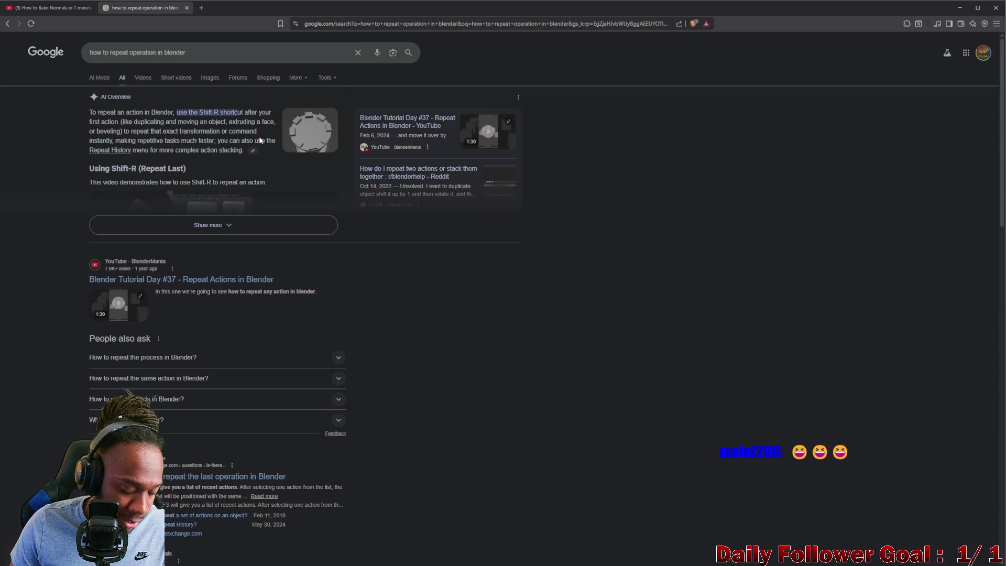
left_click(959, 7)
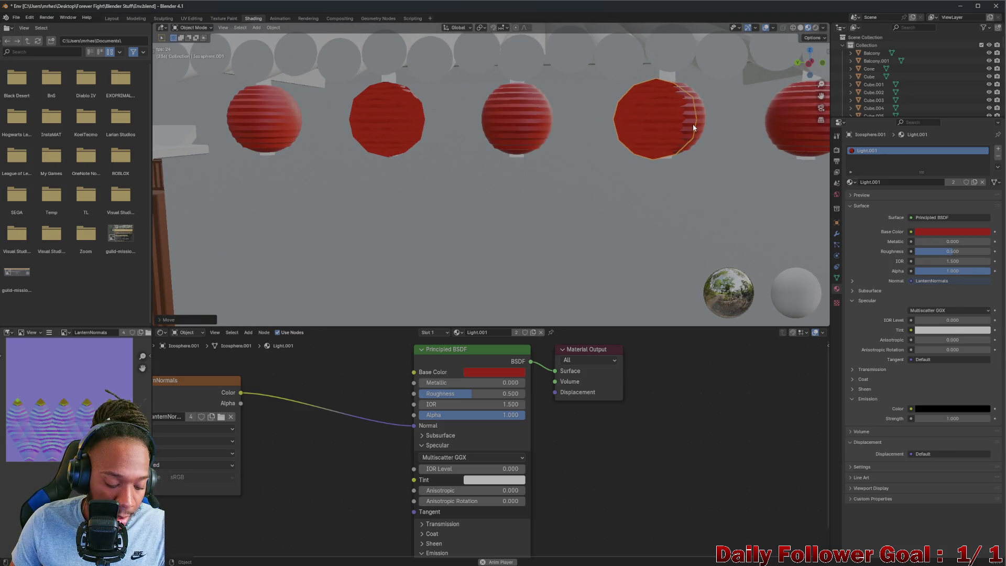
Slide the selected lantern along global Y to its new spot in the row
key("g")
key("y")
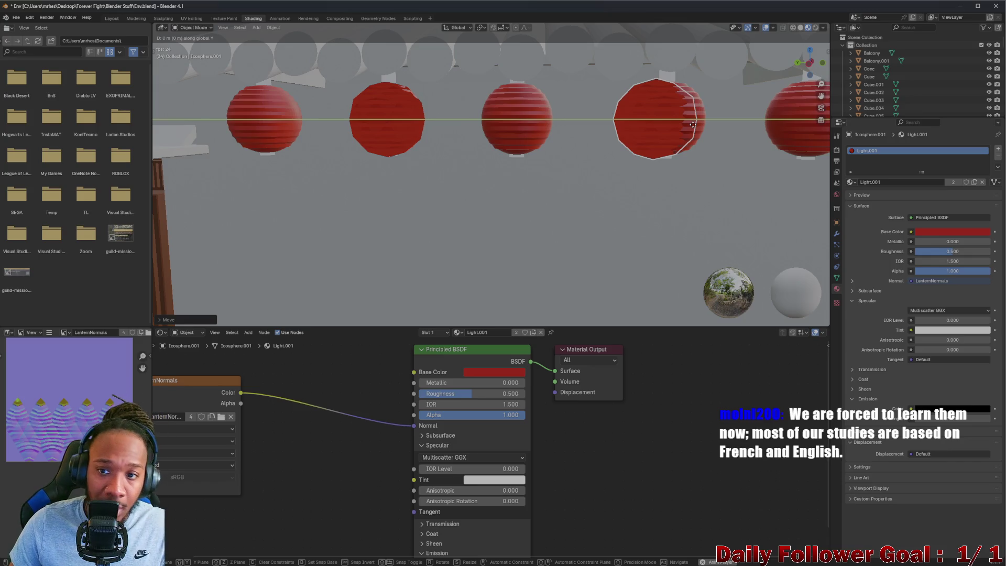
left_click(703, 140)
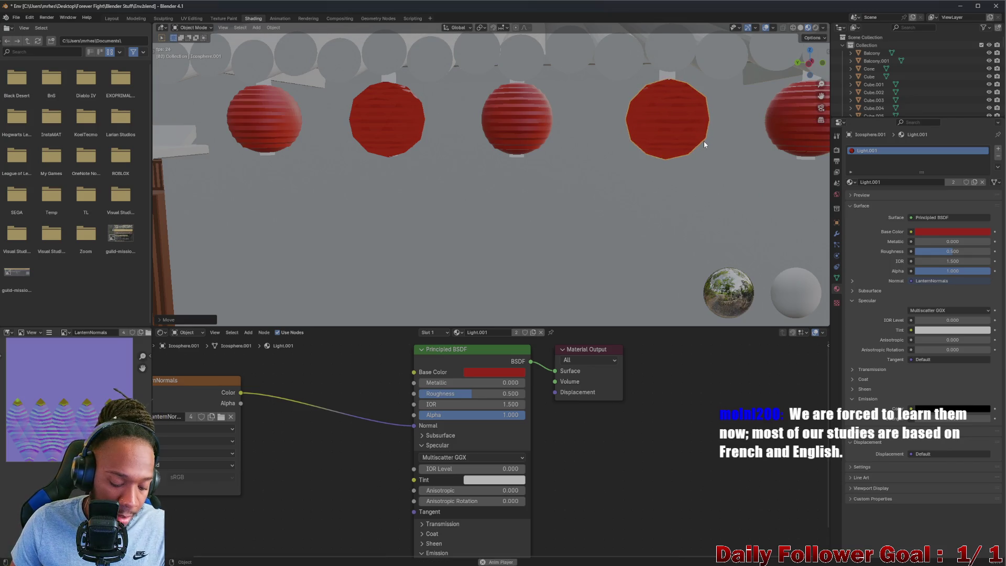
middle_click_drag(709, 115, 545, 127, "shift")
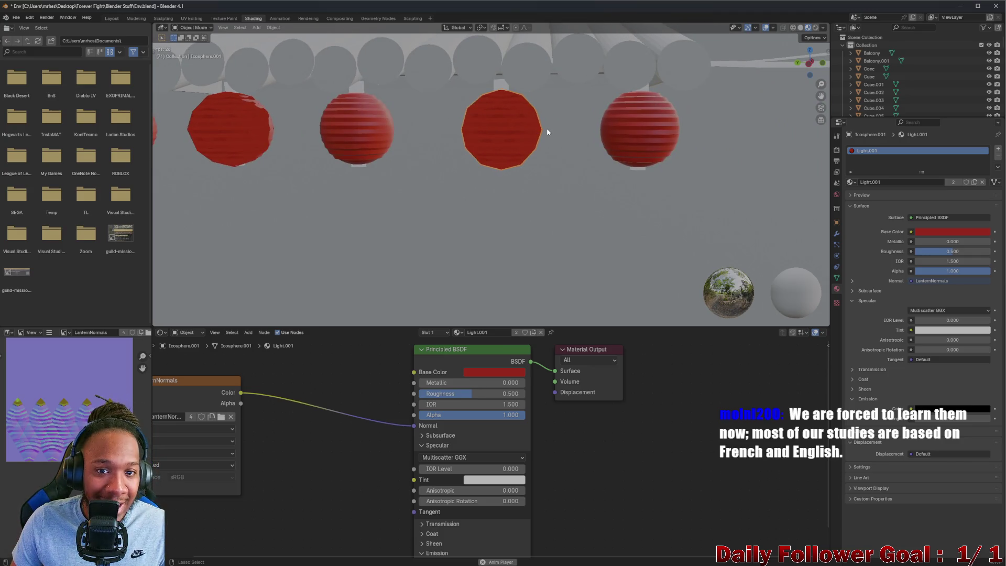
scroll(425, 146, "down", 3)
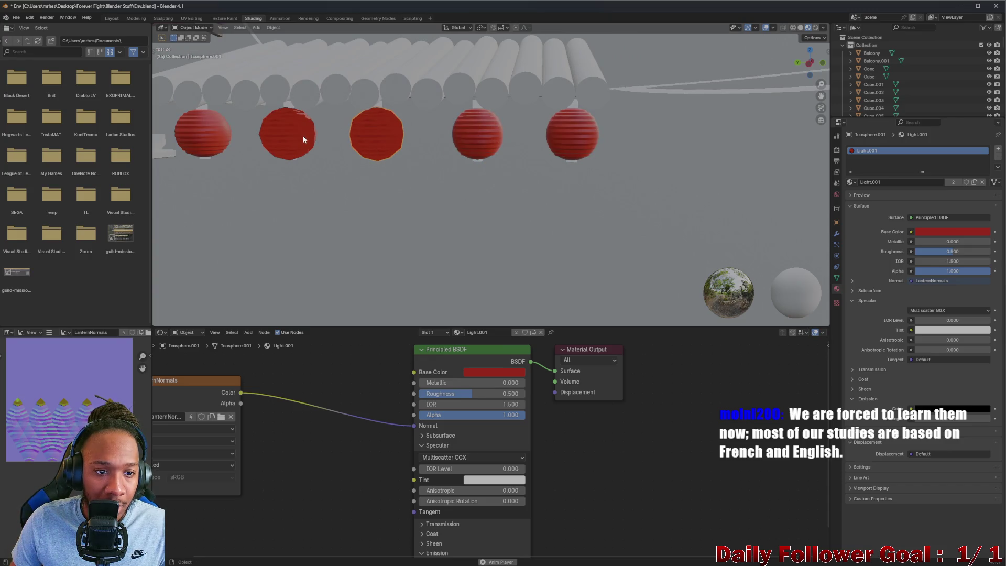
scroll(377, 139, "up", 1)
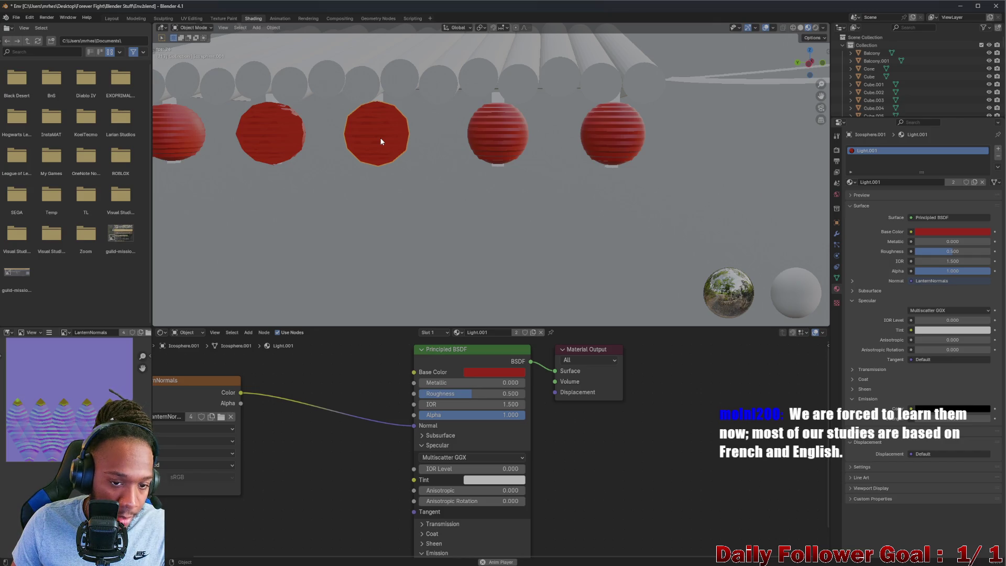
Duplicate a lantern further right, repeat it with Shift+R, and slide the copy along Y
key("shift+d")
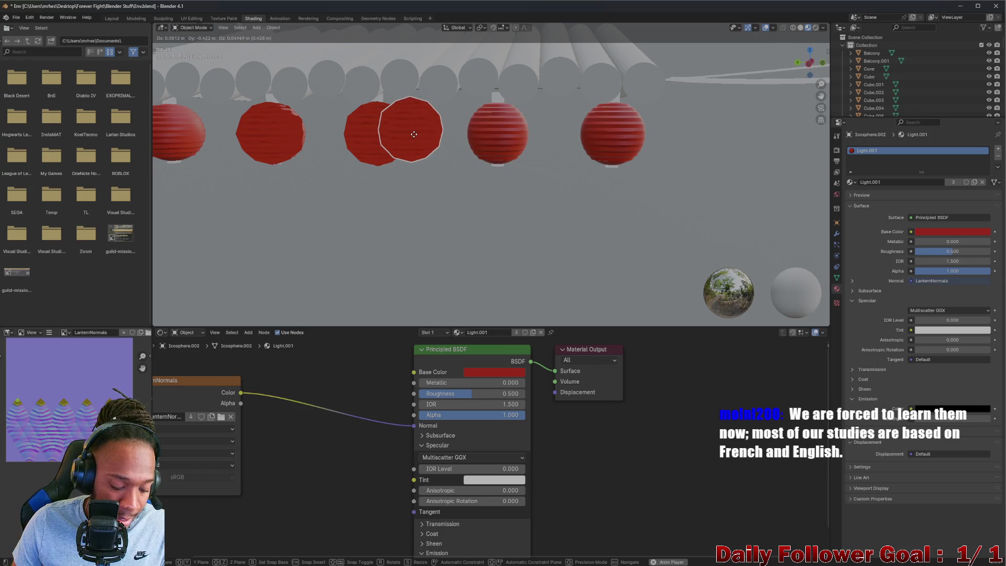
left_click(502, 155)
key("shift+r")
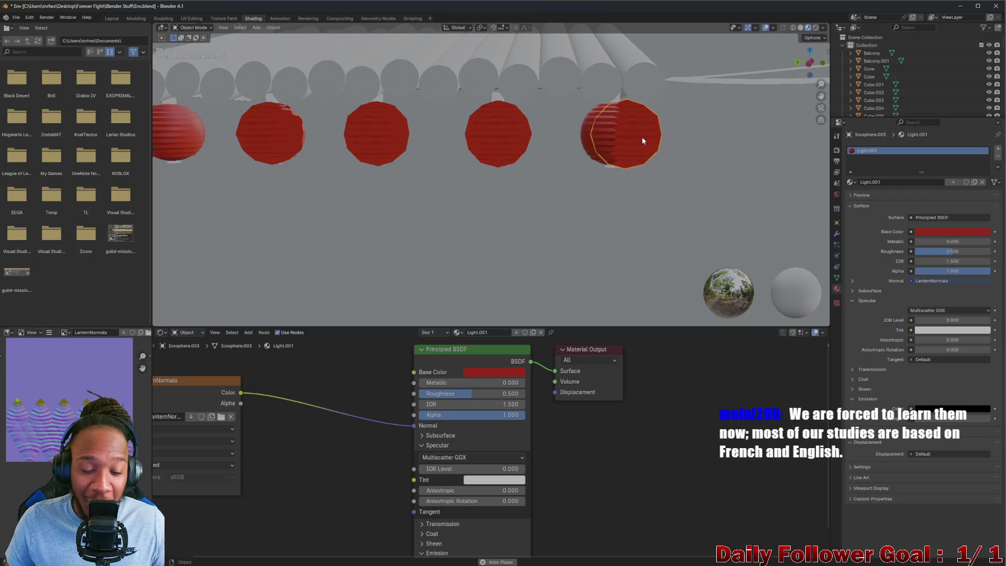
key("g")
key("y")
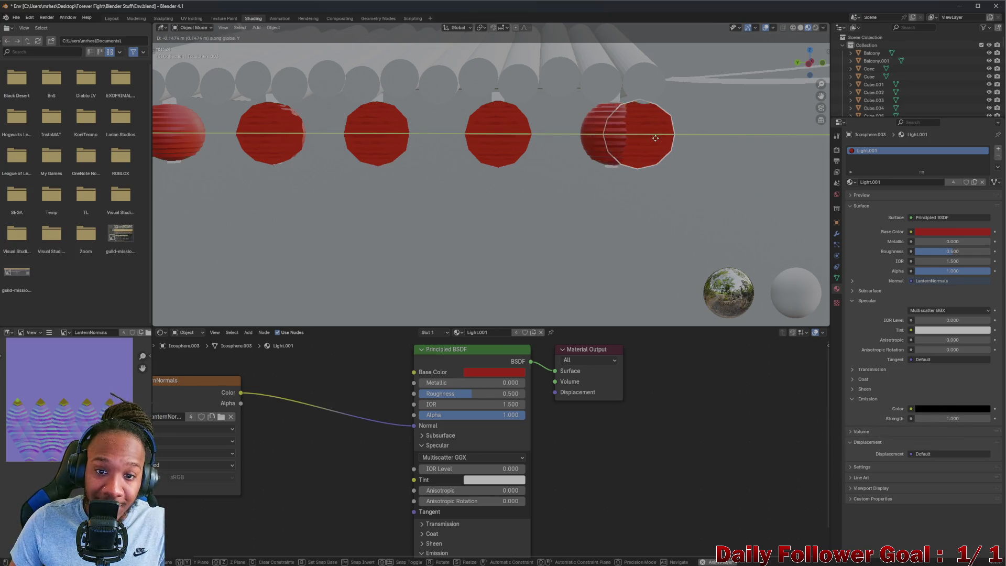
left_click(620, 138)
Add another lantern copy constrained to Y and drop it into the row
mouse_move(486, 155)
middle_mouse_down()
mouse_move(351, 155)
mouse_move(288, 134)
mouse_move(380, 132)
middle_mouse_up()
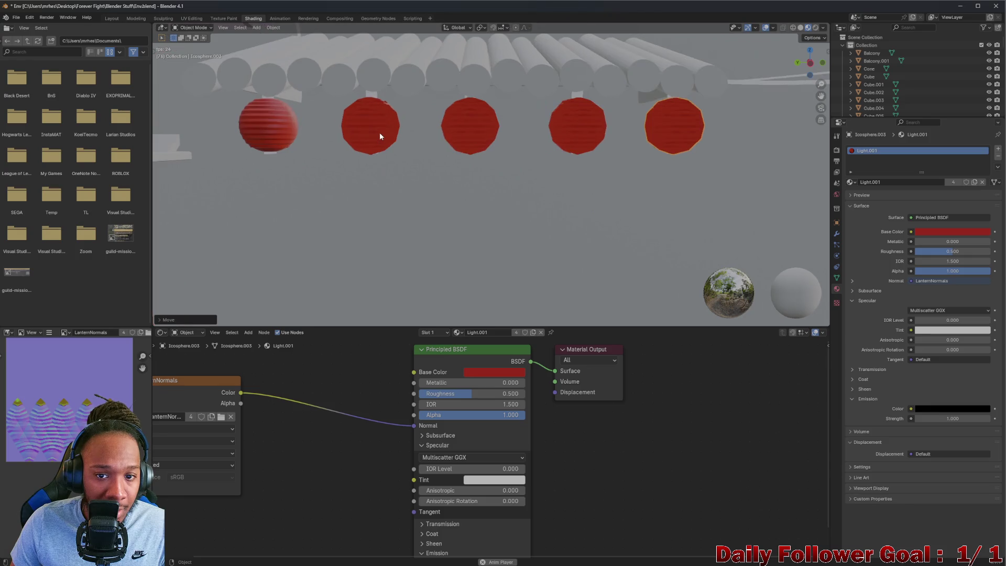
right_click(693, 127)
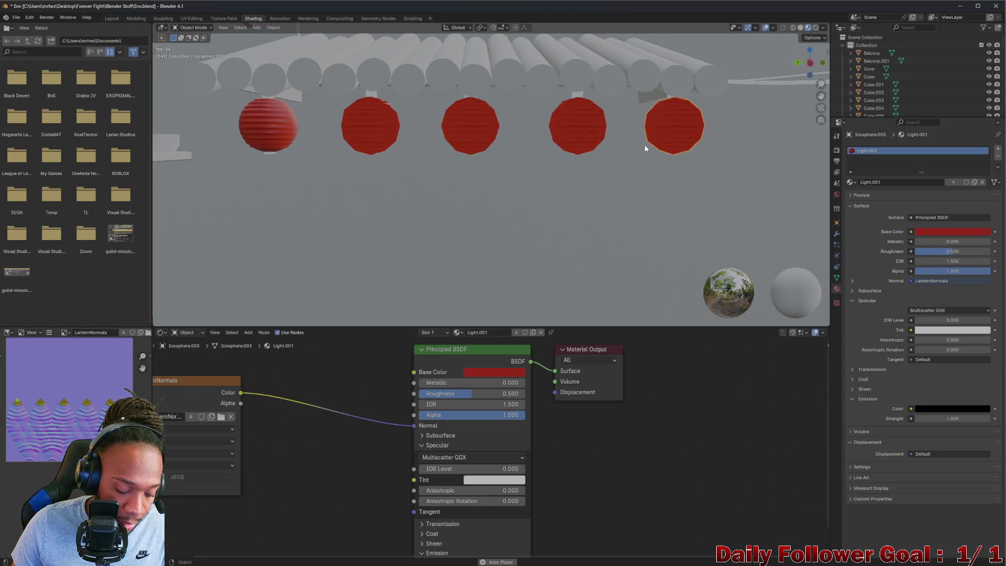
key("shift+d")
key("y")
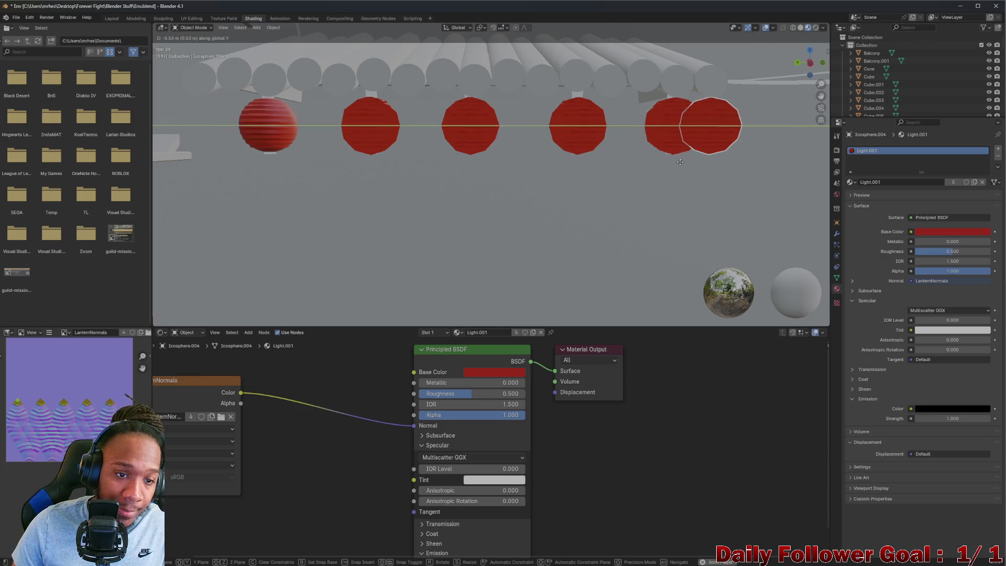
left_click(245, 198)
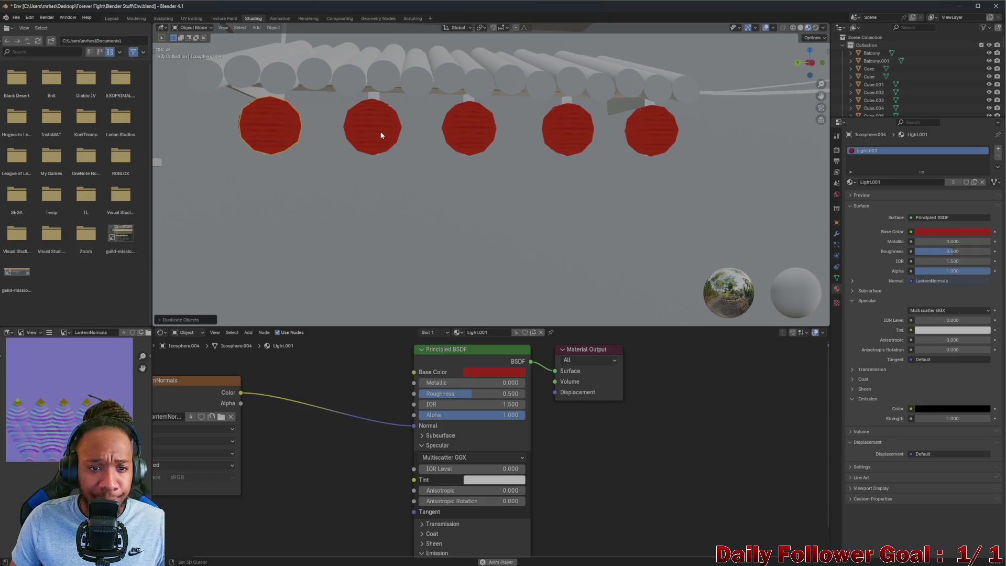
Select each of the five lanterns in turn to check their spacing
left_click(382, 136)
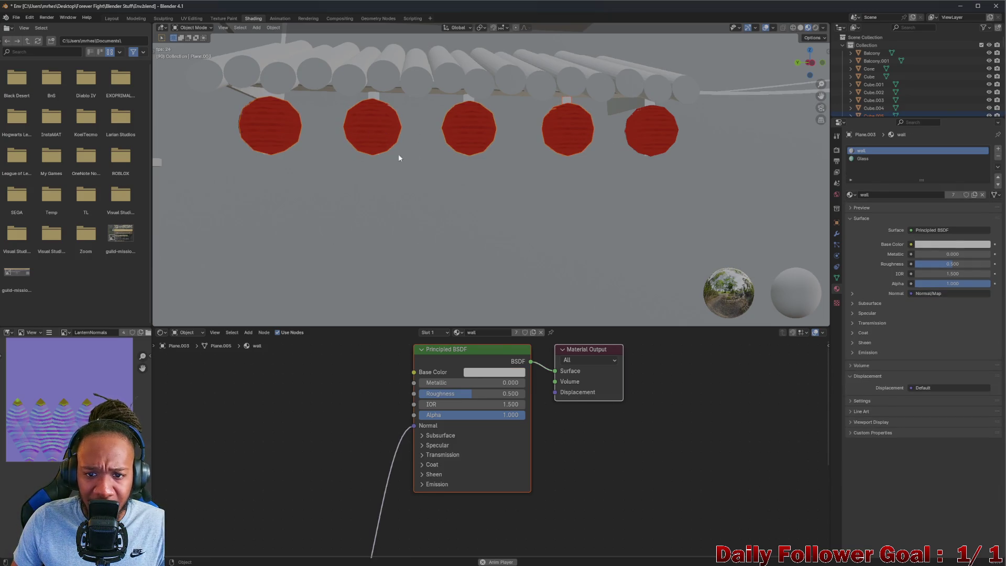
left_click(263, 148)
scroll(893, 105, "down", 2)
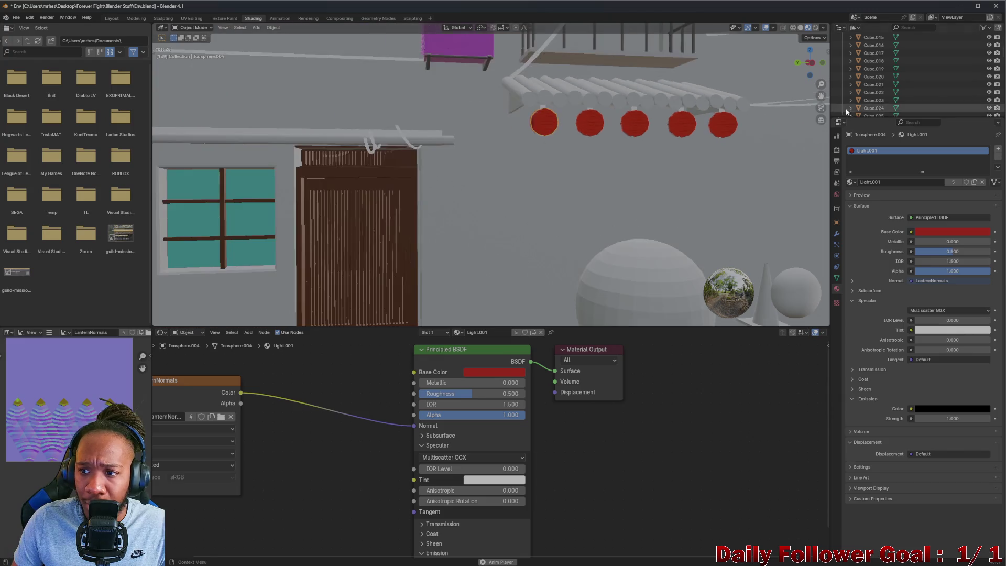
scroll(846, 108, "down", 5)
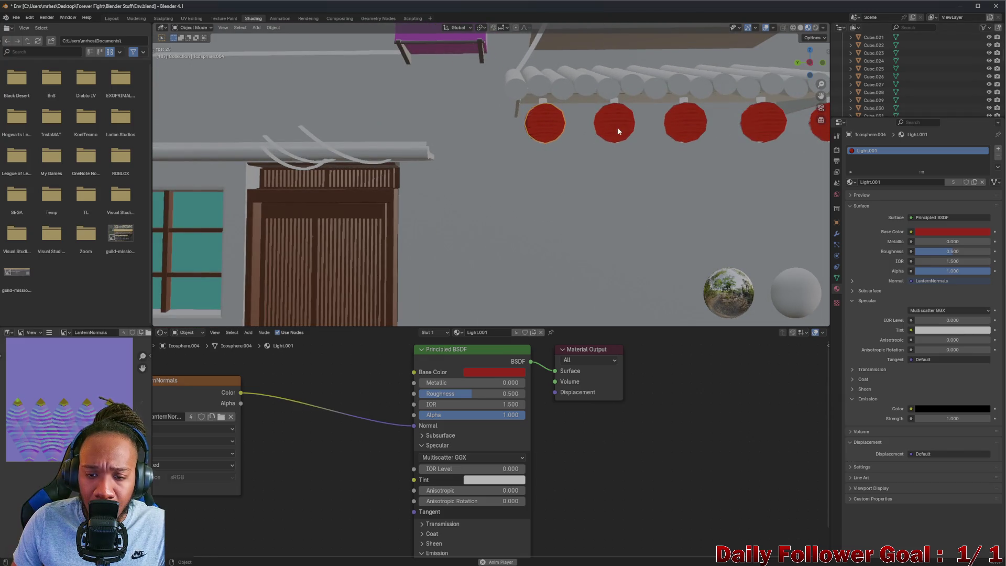
left_click(625, 125)
left_click(545, 126)
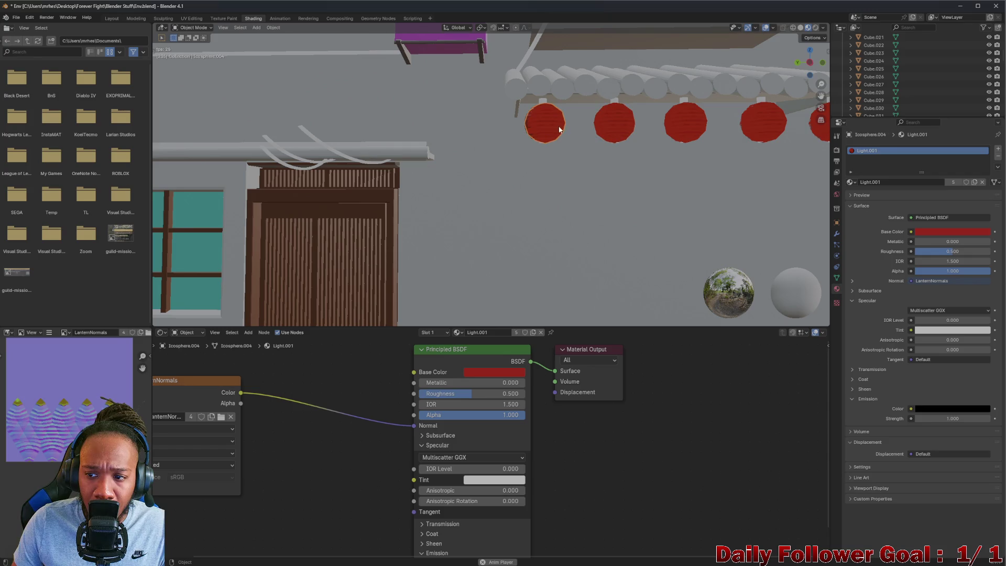
left_click(623, 131)
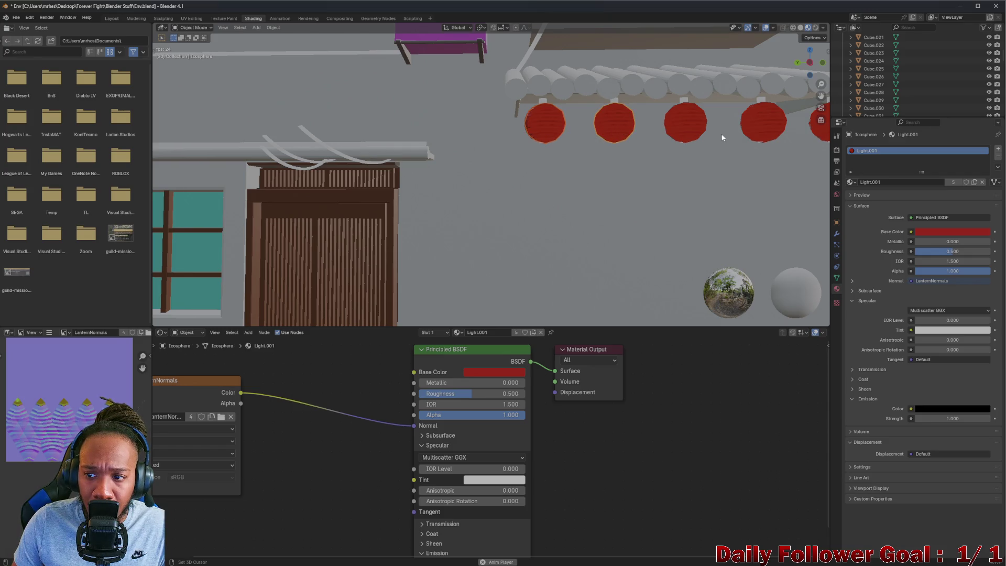
left_click(690, 127)
left_click(776, 132)
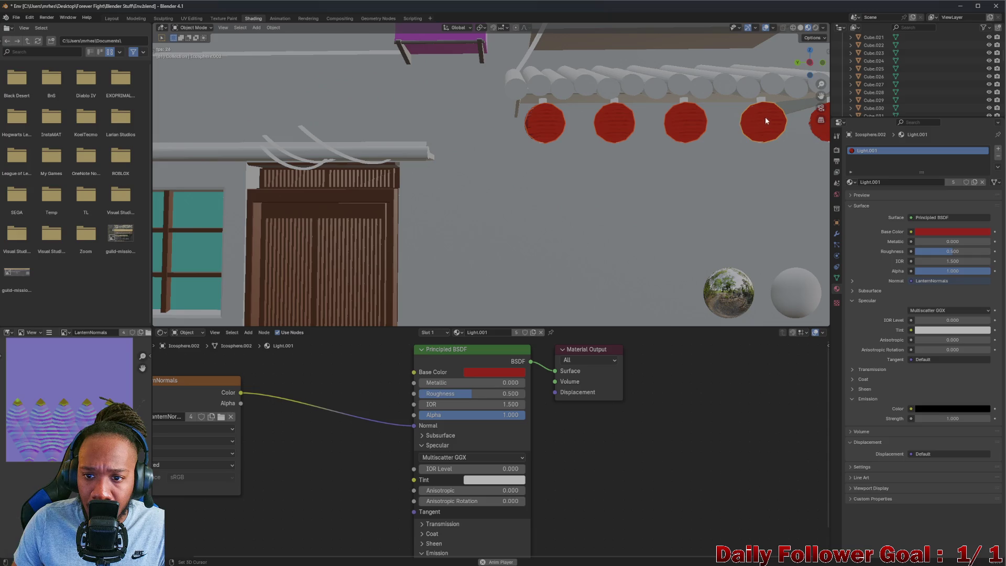
middle_click_drag(765, 117, 589, 118, "shift")
left_click(669, 133)
Orbit to an angled view of the house and lanterns and fit the shader nodes
mouse_move(665, 128)
middle_mouse_down()
mouse_move(492, 192)
mouse_move(458, 181)
mouse_move(545, 131)
middle_mouse_up()
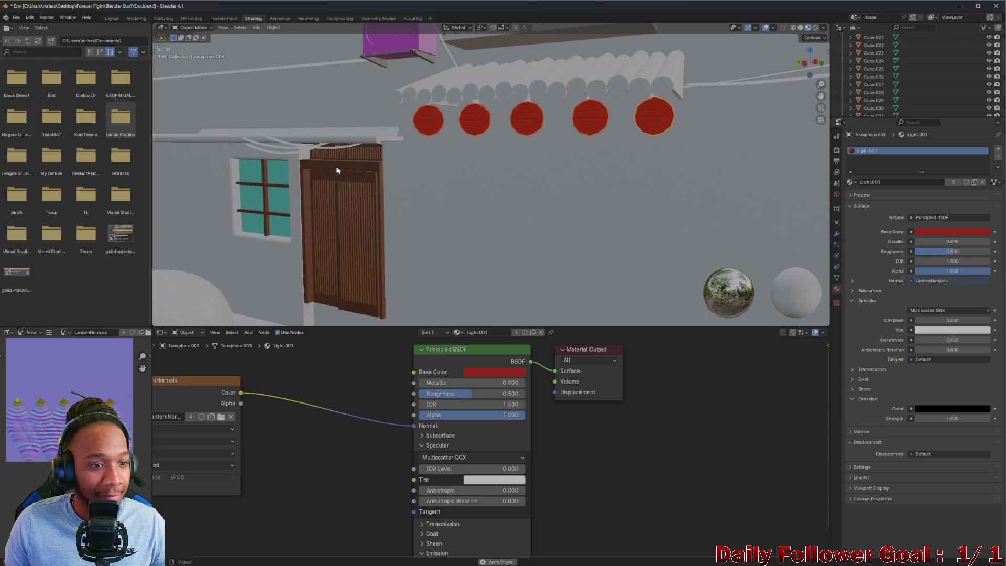
scroll(395, 418, "down", 3)
middle_click_drag(263, 399, 325, 432)
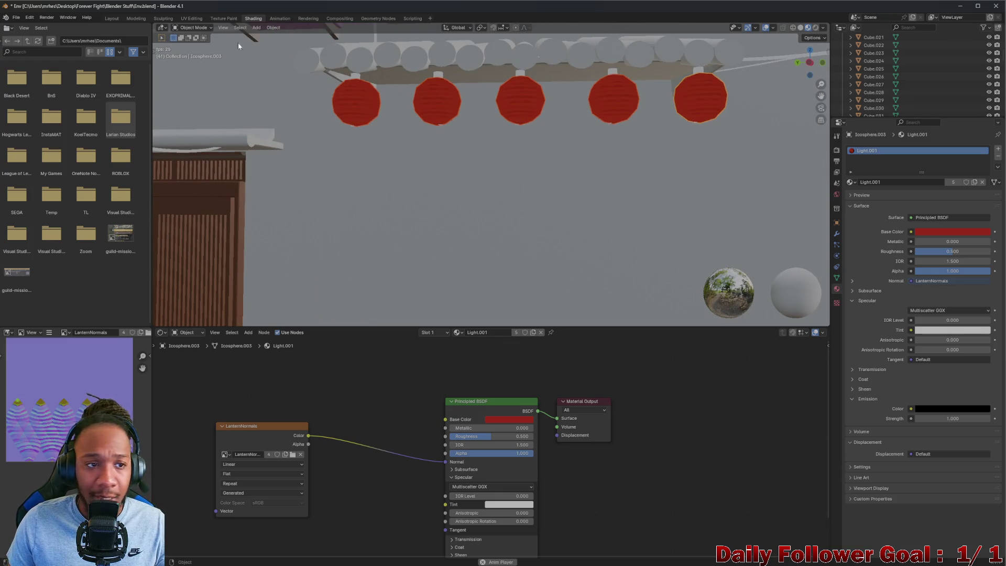
Start an FBX export and browse to the Exports\Environments folder
left_click(20, 18)
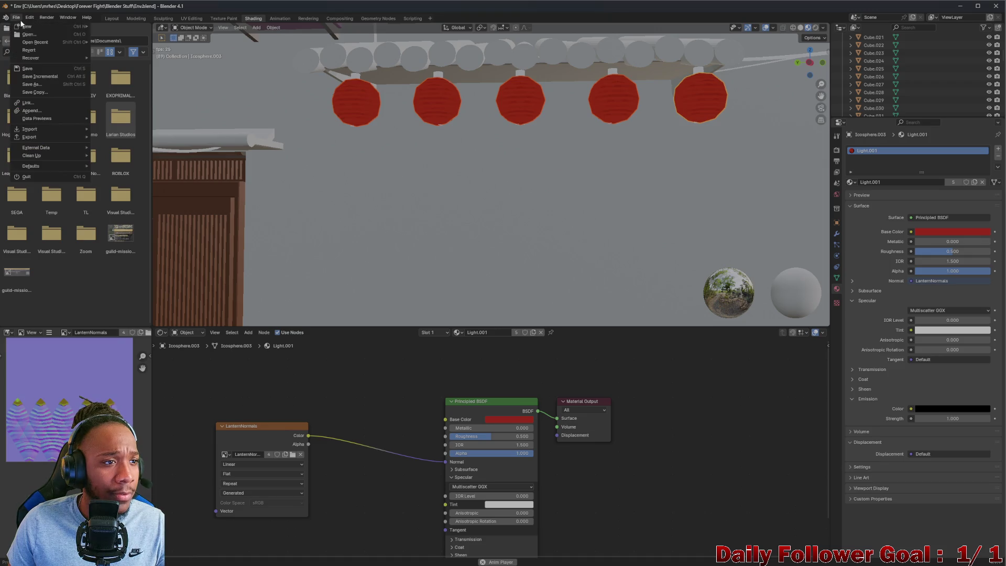
mouse_move(40, 138)
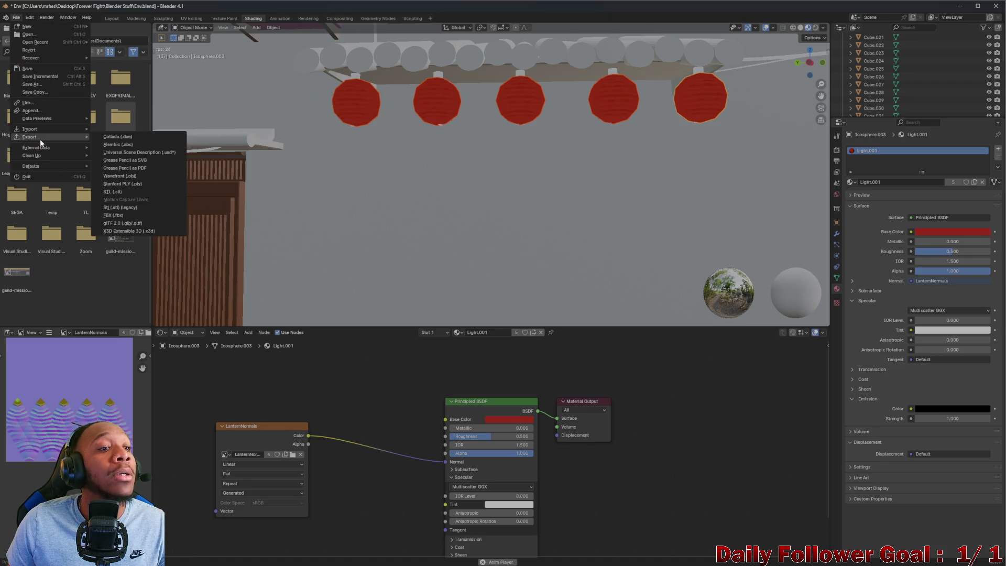
left_click(121, 216)
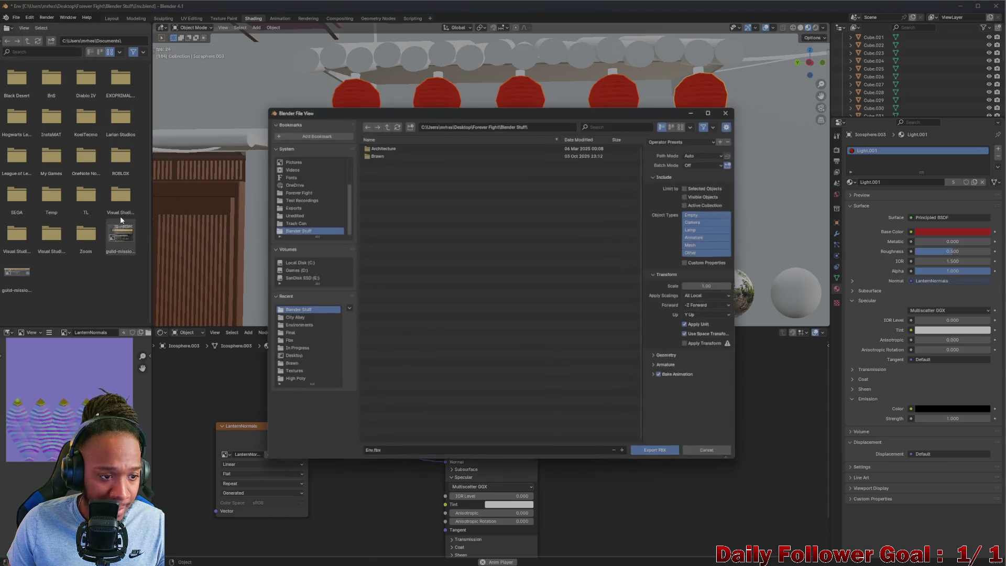
left_click(294, 190)
double_click(377, 164)
left_click(390, 154)
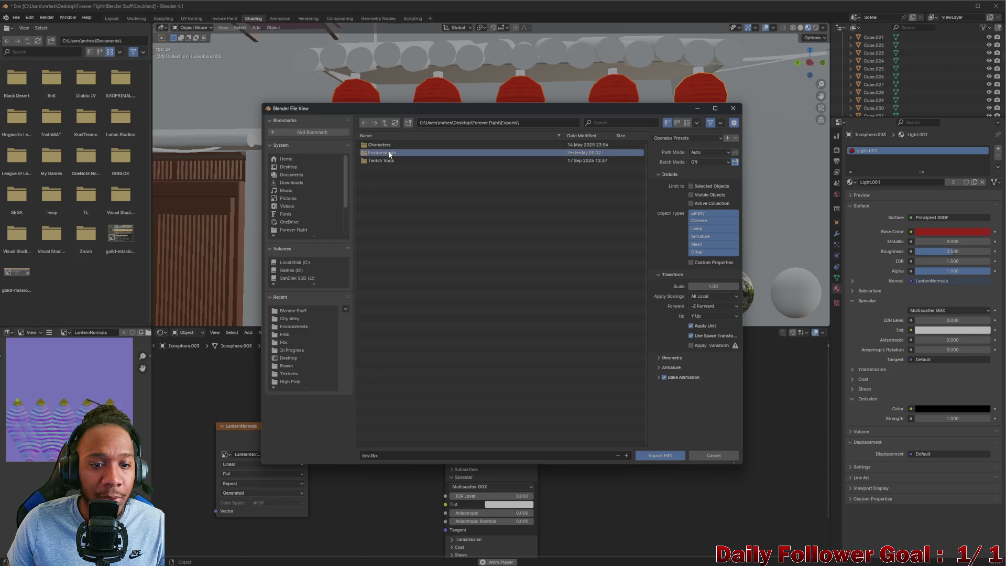
double_click(390, 154)
Limit the export to Selected Objects and export it as LanternTest.fbx
left_click(400, 457)
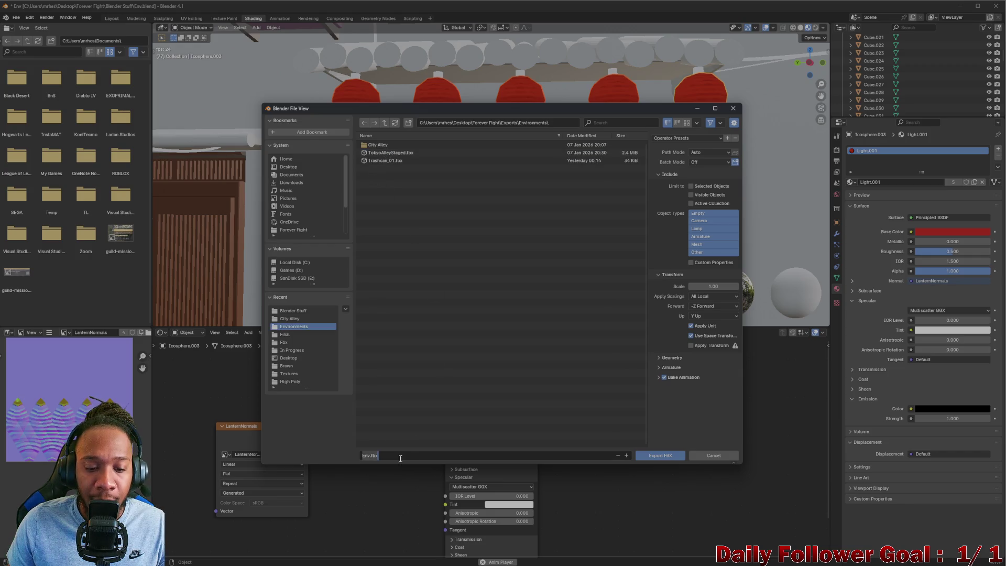
left_click(691, 186)
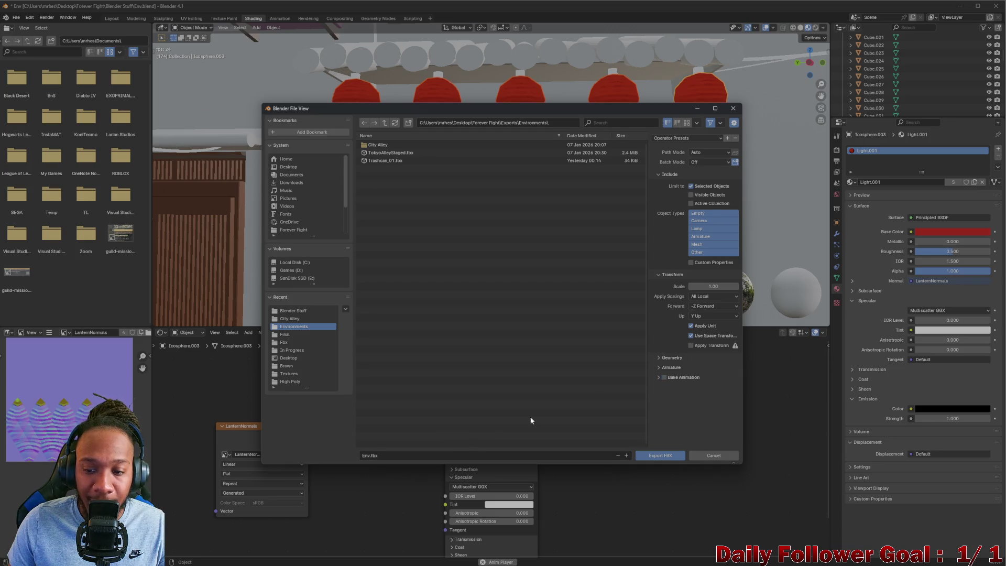
left_click(370, 456)
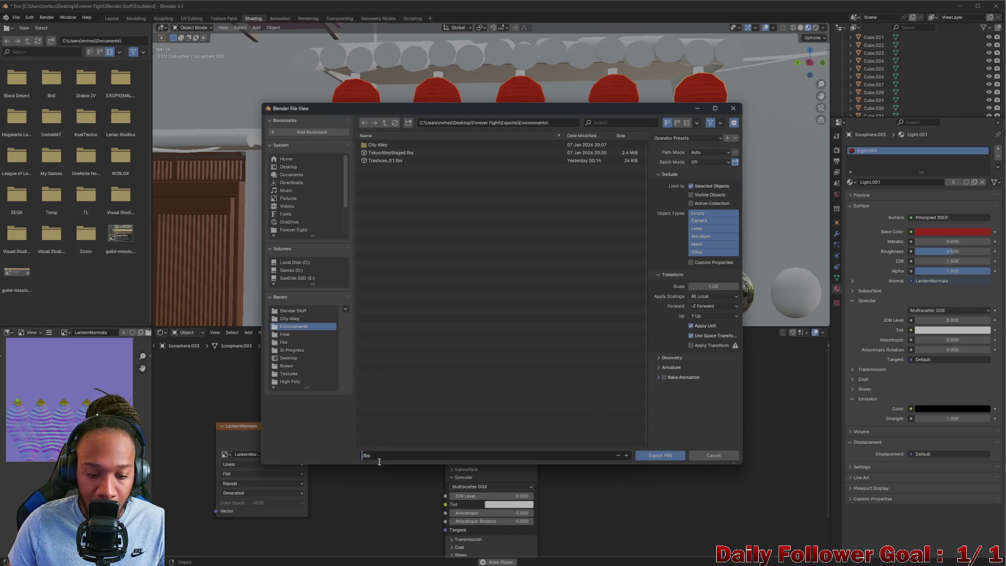
type("LanternTest")
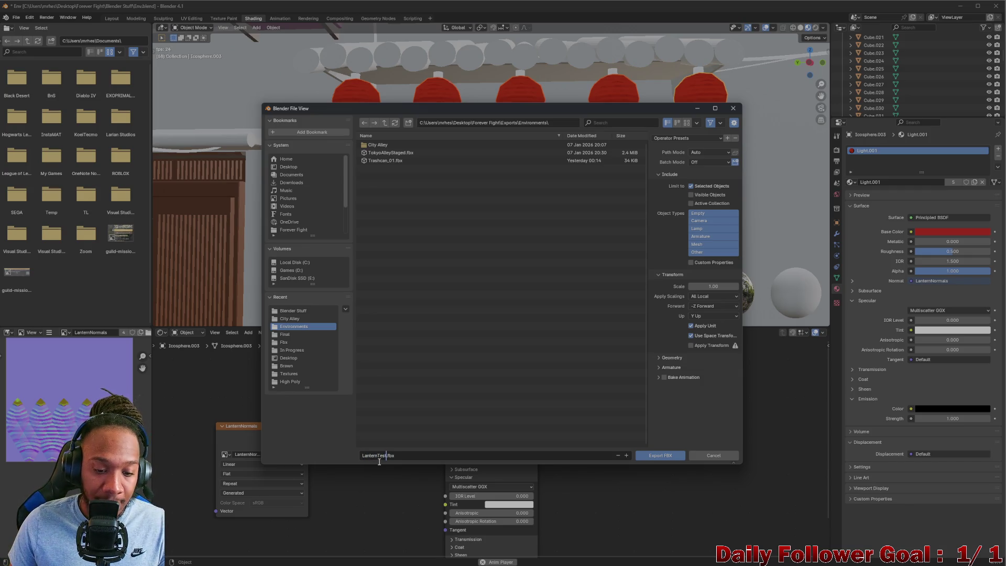
left_click(659, 456)
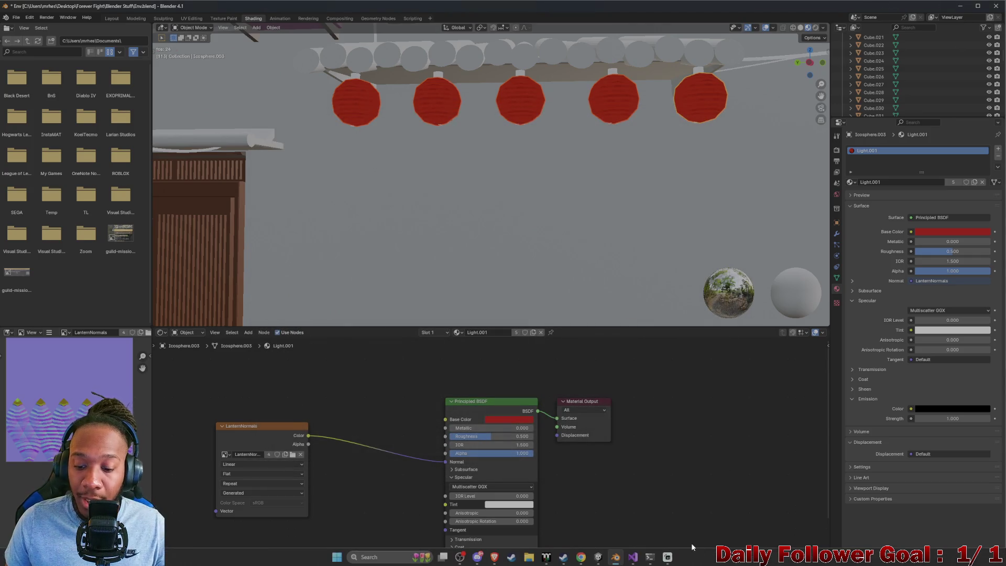
Open CombatScene from the Project search and fly the Scene camera to the awning lanterns
left_click(598, 557)
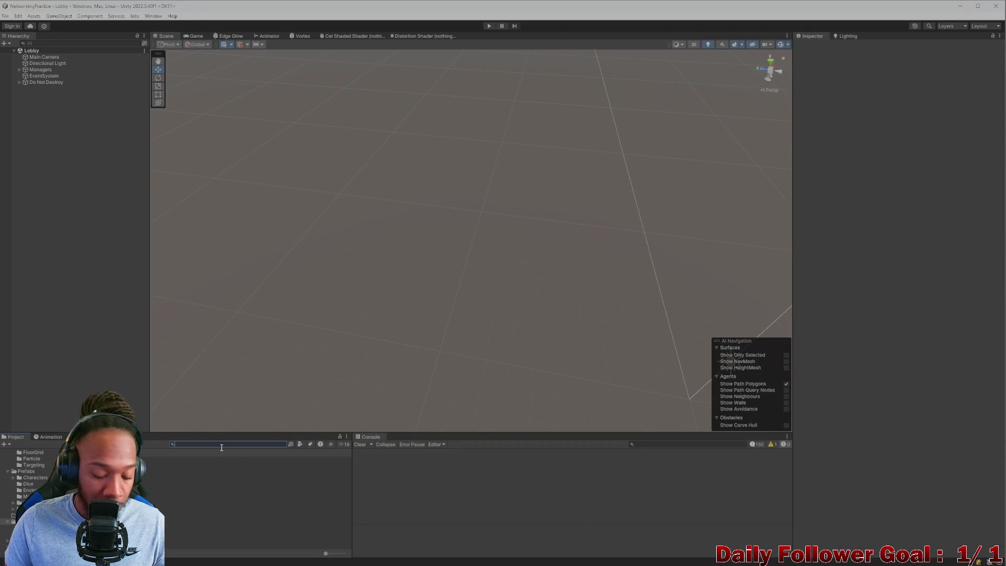
type("comb")
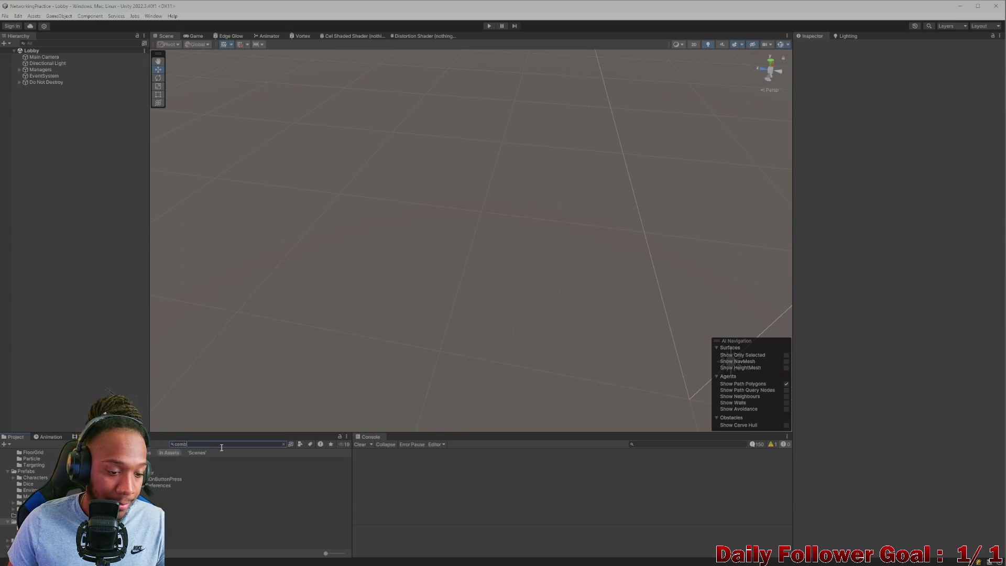
key("Down")
key("Return")
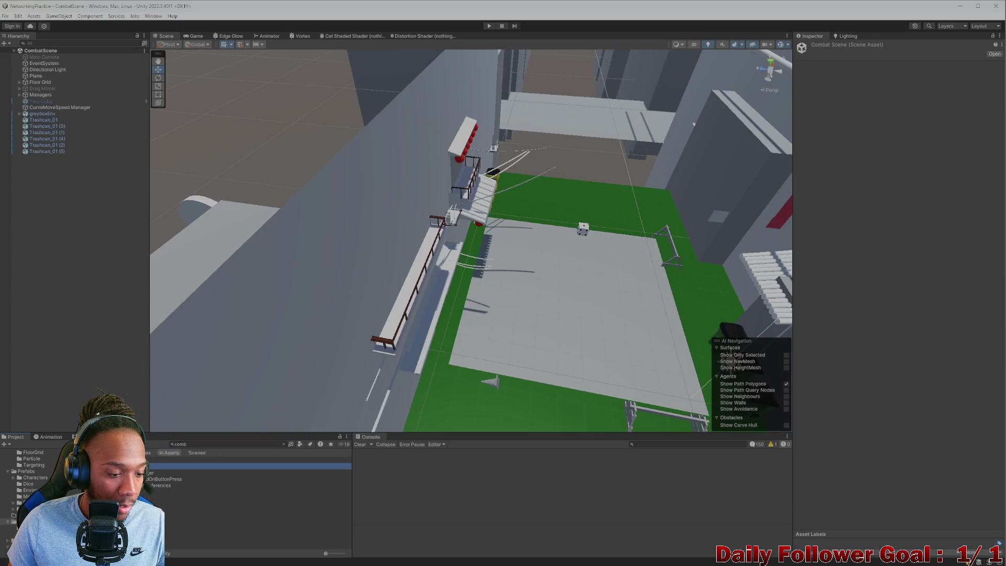
left_click(27, 488)
scroll(27, 489, "up", 3)
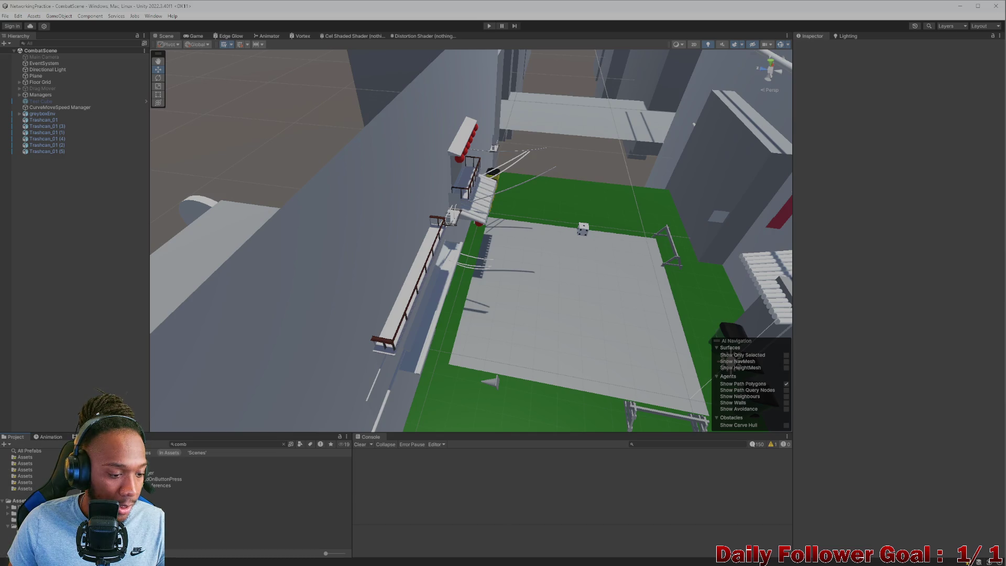
key("Escape")
mouse_move(603, 283)
right_mouse_down()
mouse_move(580, 294)
mouse_move(470, 294)
mouse_move(385, 269)
mouse_move(401, 242)
mouse_move(420, 254)
mouse_move(341, 275)
mouse_move(391, 272)
mouse_move(461, 321)
mouse_move(398, 274)
mouse_move(285, 237)
mouse_move(283, 218)
mouse_move(377, 253)
mouse_move(457, 362)
mouse_move(456, 348)
mouse_move(514, 347)
mouse_move(474, 335)
mouse_move(497, 333)
mouse_move(432, 328)
mouse_move(521, 316)
mouse_move(585, 323)
mouse_move(507, 348)
mouse_move(337, 259)
mouse_move(335, 273)
mouse_move(437, 334)
mouse_move(445, 367)
mouse_move(468, 359)
right_mouse_up()
mouse_move(492, 318)
right_mouse_down()
mouse_move(568, 382)
mouse_move(486, 375)
mouse_move(449, 299)
mouse_move(491, 266)
mouse_move(292, 258)
mouse_move(500, 299)
mouse_move(421, 306)
mouse_move(561, 222)
mouse_move(386, 240)
mouse_move(379, 271)
mouse_move(423, 256)
mouse_move(526, 305)
mouse_move(530, 226)
mouse_move(558, 310)
mouse_move(604, 339)
mouse_move(550, 283)
mouse_move(467, 268)
mouse_move(412, 224)
right_mouse_up()
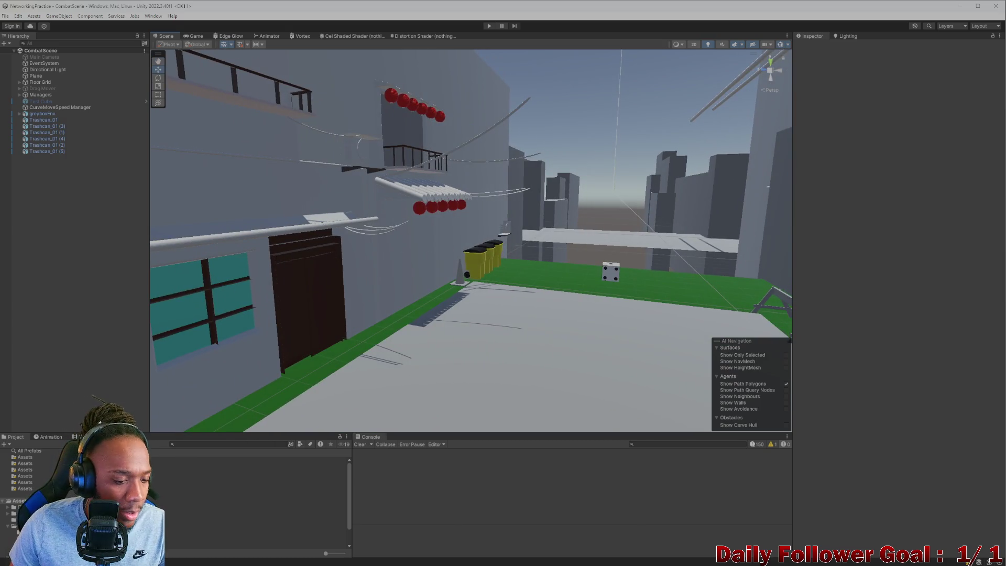
Browse to the Prefabs folder and drag the LanternTest asset into the Scene view
left_click(209, 460)
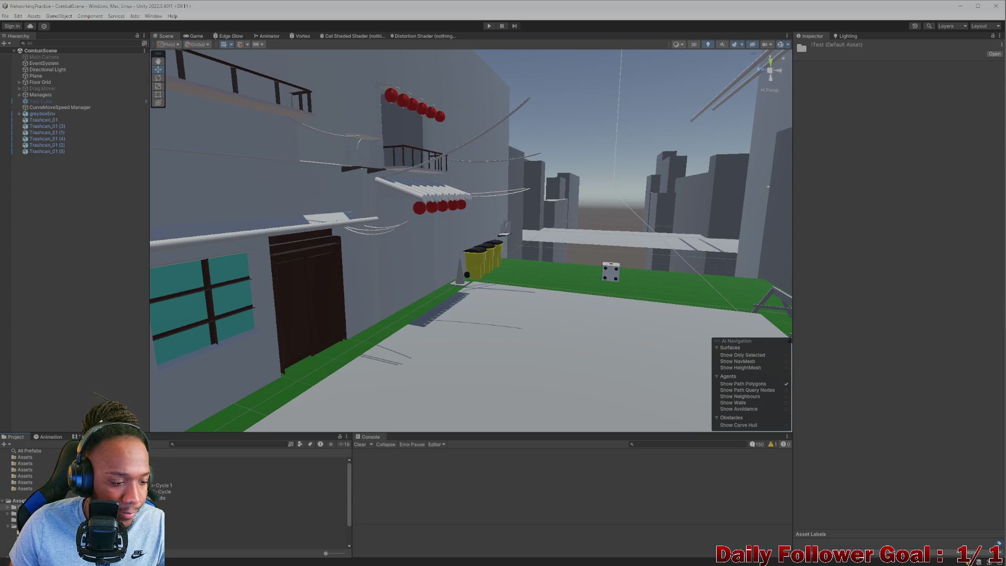
left_click(19, 500)
left_click(16, 523)
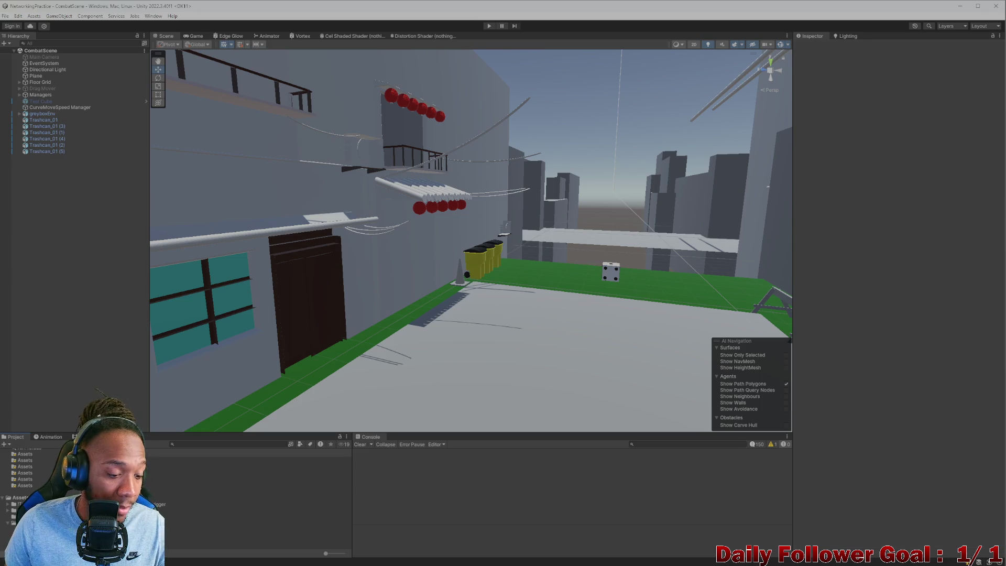
mouse_move(419, 565)
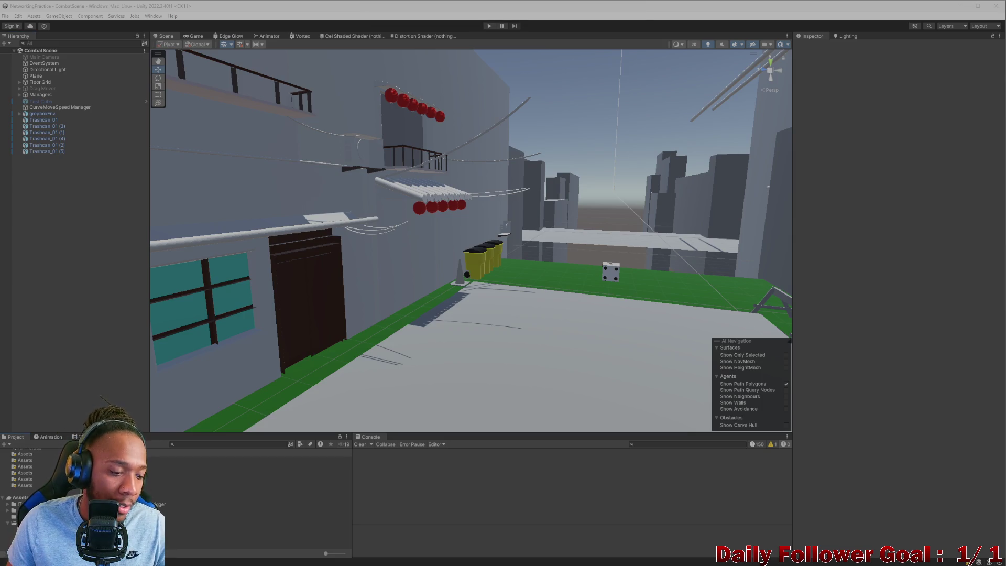
mouse_move(246, 508)
left_mouse_down()
mouse_move(537, 369)
mouse_move(548, 223)
mouse_move(539, 180)
mouse_move(498, 229)
mouse_move(484, 314)
mouse_move(511, 356)
mouse_move(524, 246)
mouse_move(543, 227)
left_mouse_up()
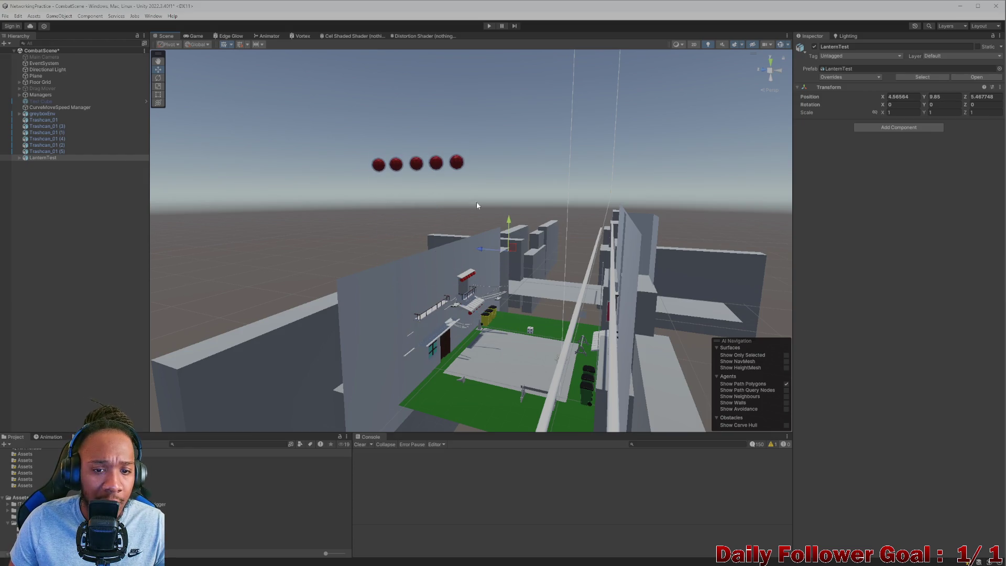
Set LanternTest's Position to 0, 0, 0 and view it over the green court
mouse_move(476, 202)
left_mouse_down("alt")
mouse_move(417, 250)
mouse_move(544, 224)
mouse_move(600, 261)
left_mouse_up("alt")
left_click(909, 97)
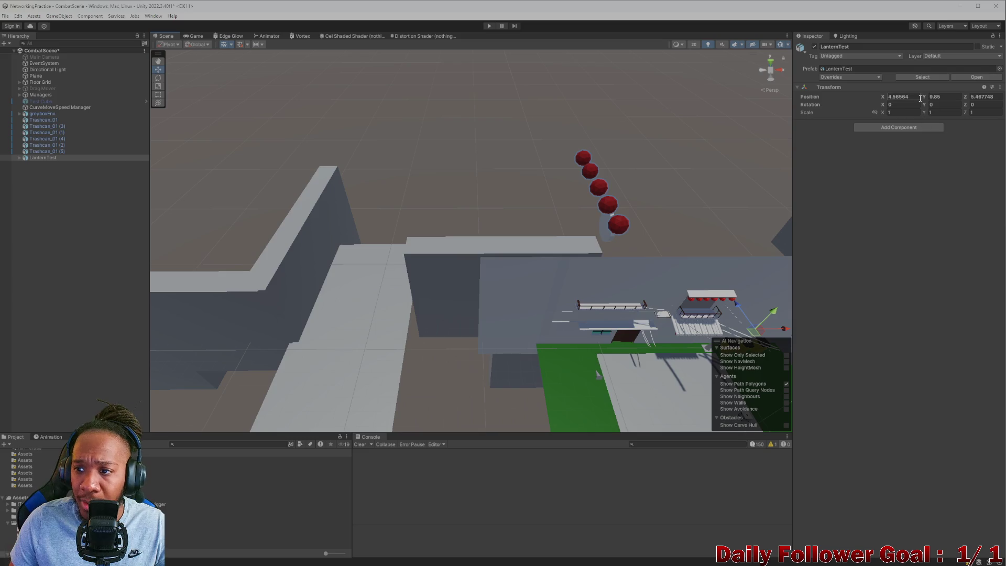
type("0")
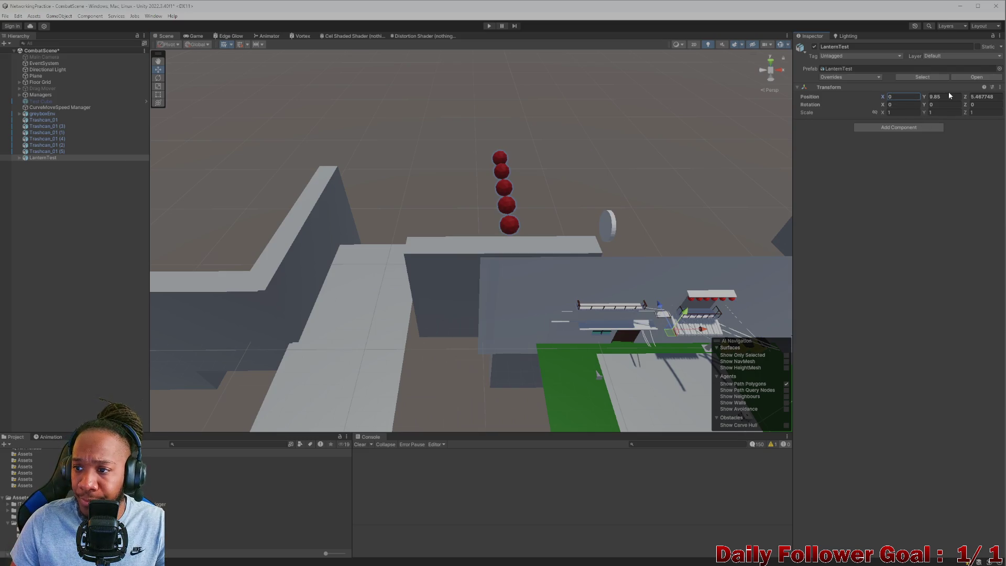
left_click(948, 93)
type("0")
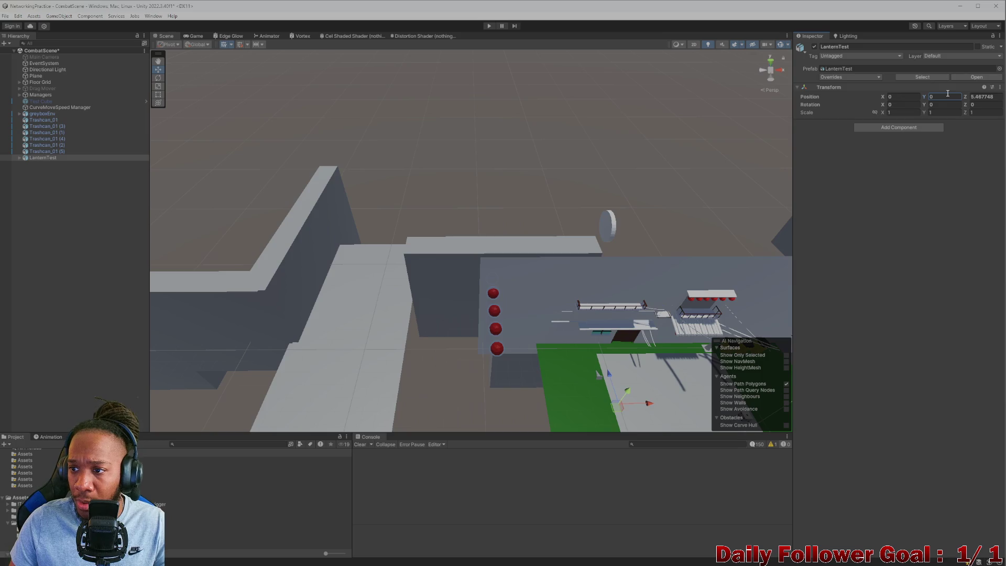
left_click(983, 98)
type("0")
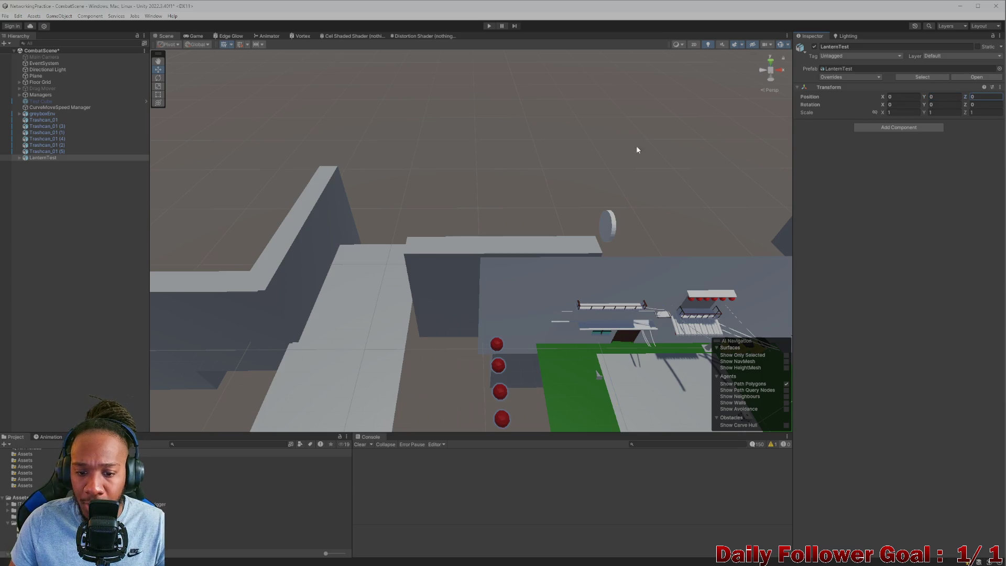
mouse_move(637, 150)
right_mouse_down()
mouse_move(769, 147)
mouse_move(537, 172)
mouse_move(557, 152)
mouse_move(419, 174)
right_mouse_up()
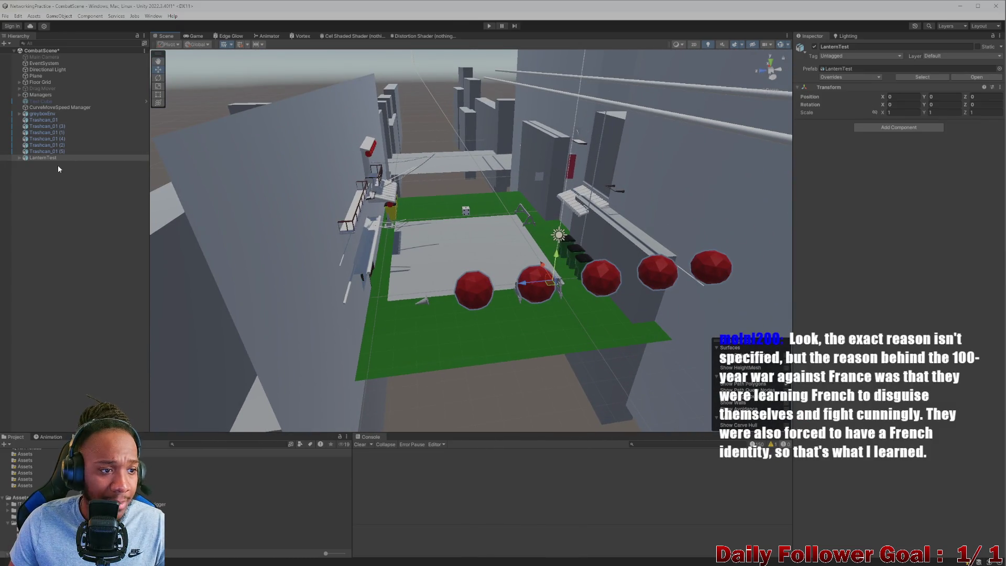
mouse_move(630, 204)
right_mouse_down()
mouse_move(593, 158)
mouse_move(577, 198)
mouse_move(435, 283)
mouse_move(43, 184)
right_mouse_up()
Create an empty GameObject in the Hierarchy and nest LanternTest under it
left_click(36, 172)
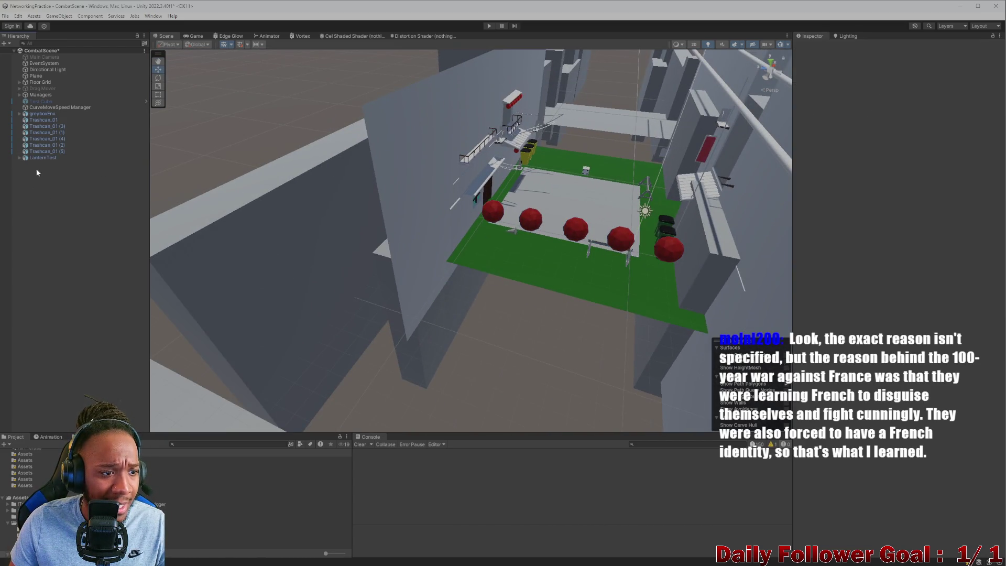
right_click(41, 181)
left_click(84, 288)
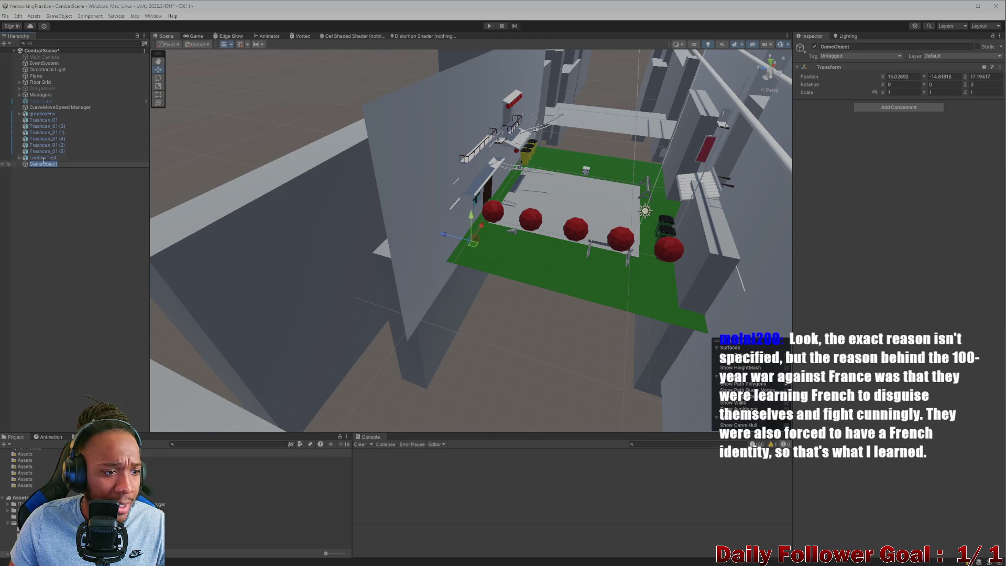
left_click_drag(32, 164, 55, 165)
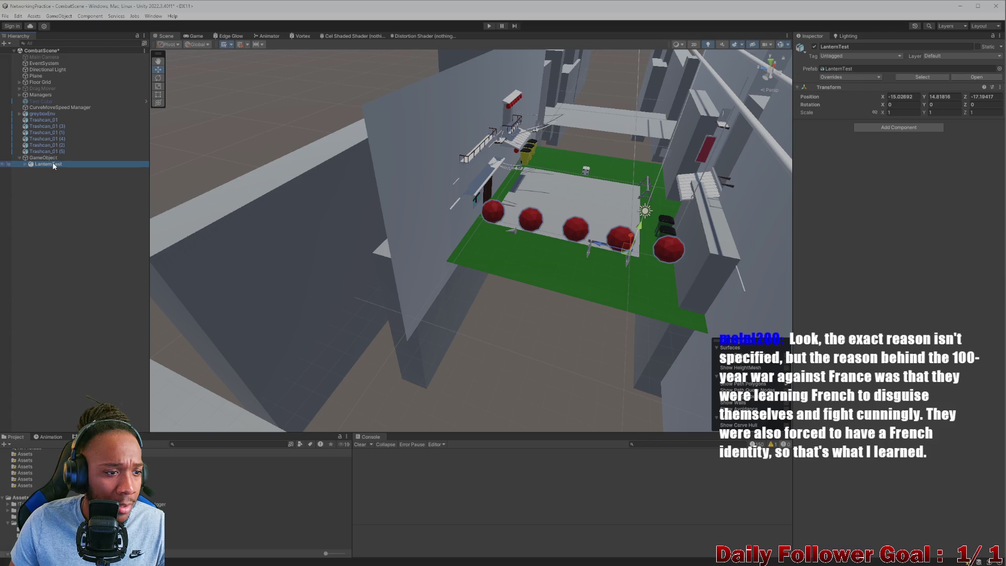
Rename the new parent object to 'LanternTest - Parent'
left_click(58, 165)
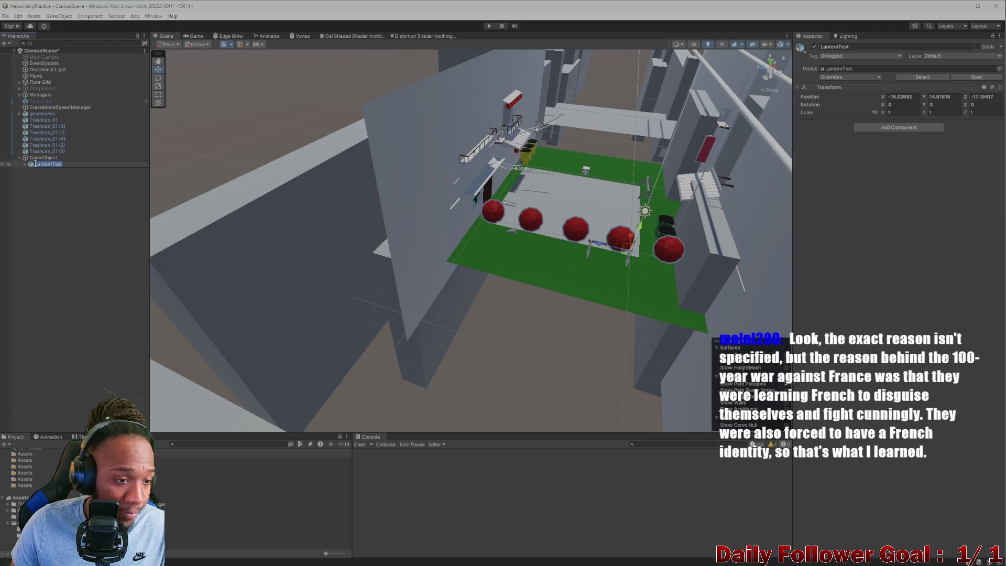
left_click(42, 164)
left_click(44, 158)
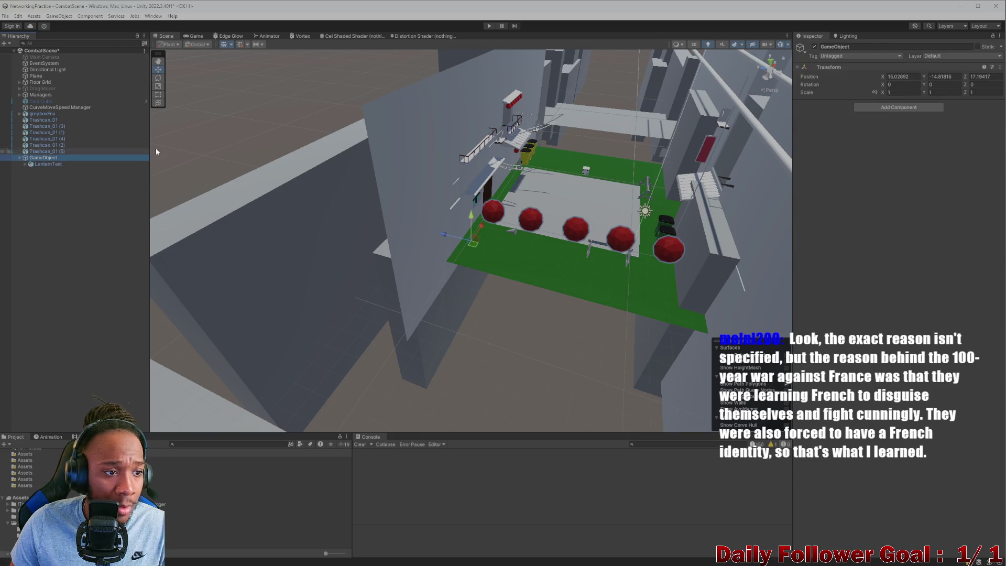
left_click(856, 50)
key("BackSpace")
type("LanternTest - Parent")
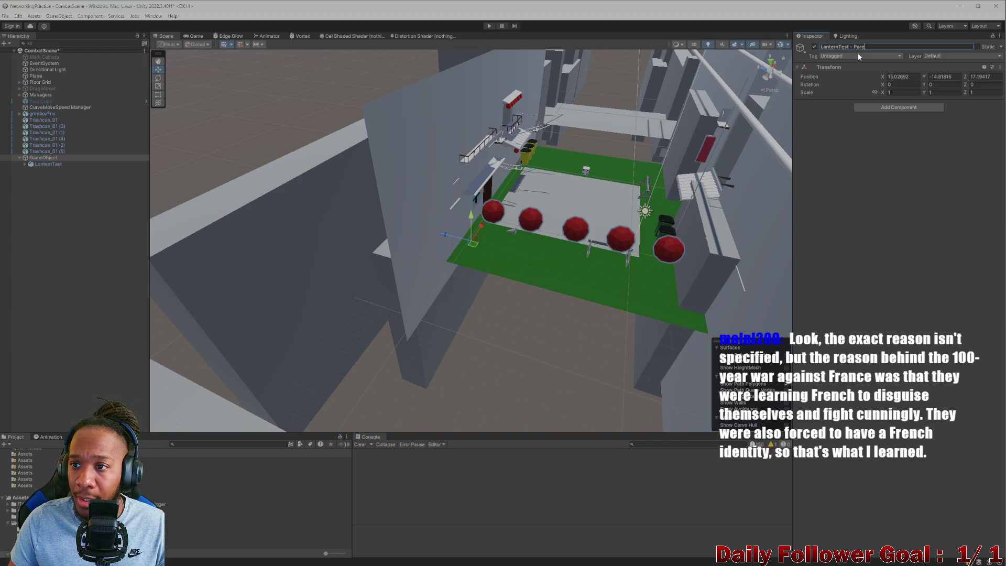
left_click(35, 164)
middle_click_drag(677, 226, 140, 207)
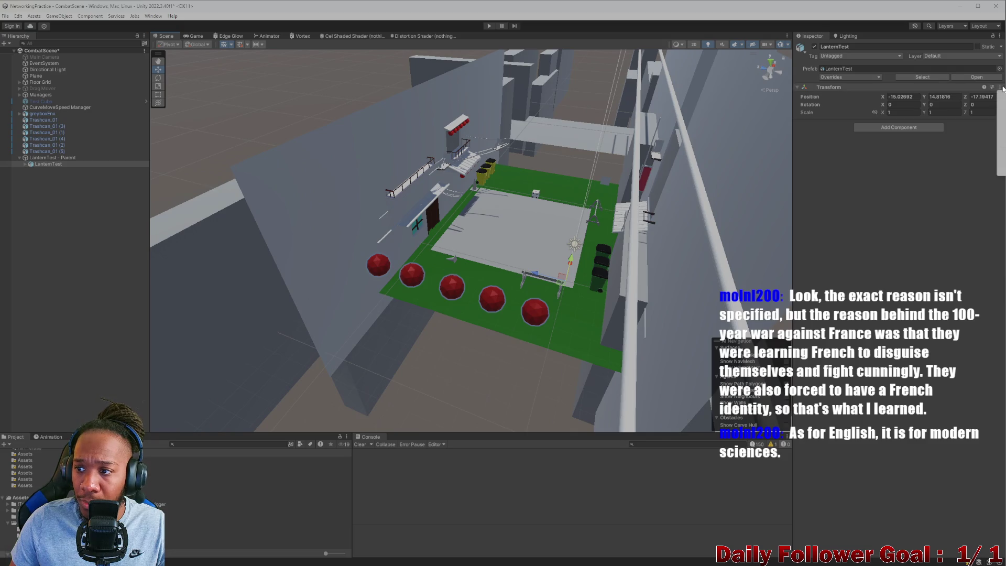
Frame the red lantern spheres and move LanternTest - Parent to the world origin
scroll(417, 259, "up", 3)
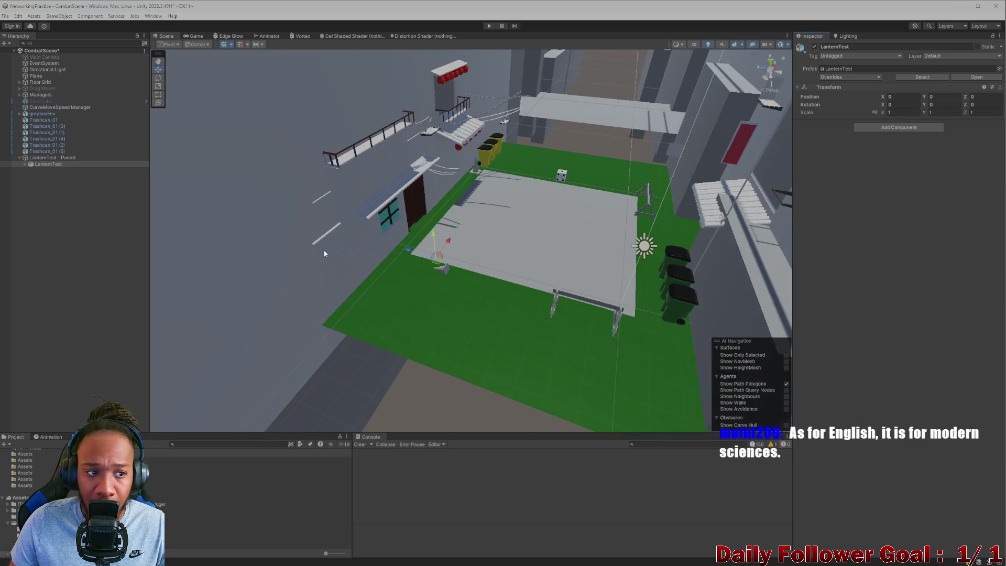
key("f")
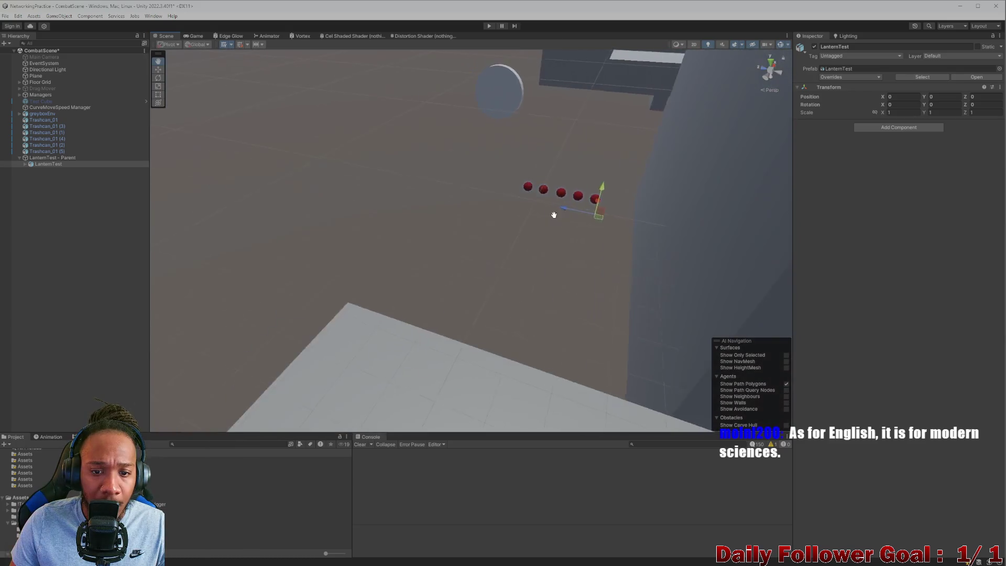
middle_click_drag(553, 216, 534, 250)
left_click_drag(534, 251, 413, 253, "alt")
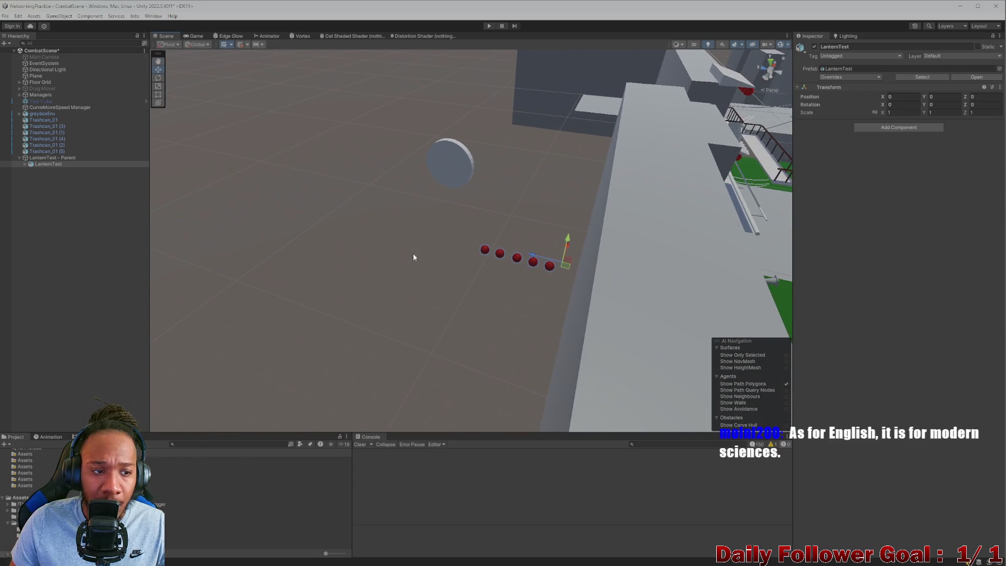
left_click(41, 158)
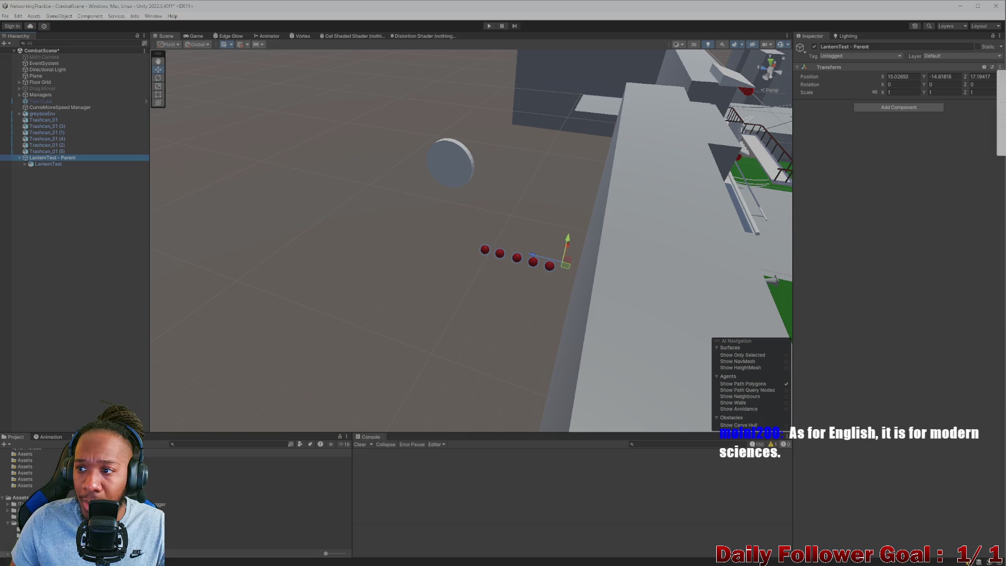
mouse_move(656, 272)
left_mouse_down("alt")
mouse_move(459, 257)
mouse_move(550, 312)
mouse_move(382, 290)
left_mouse_up("alt")
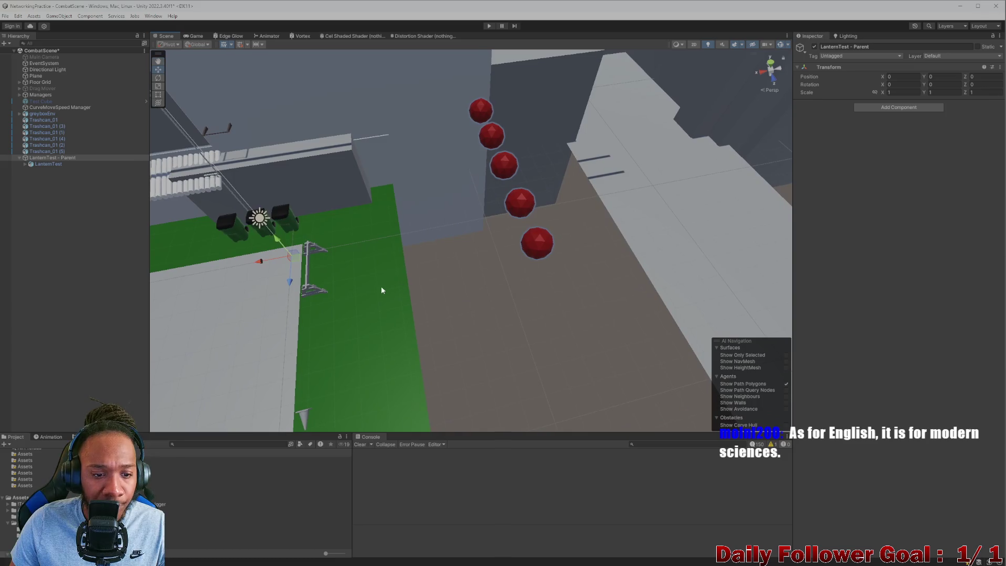
Switch move handles to local axes and slide LanternTest along X over the court
left_click(314, 269)
left_click(190, 44)
left_click(52, 157)
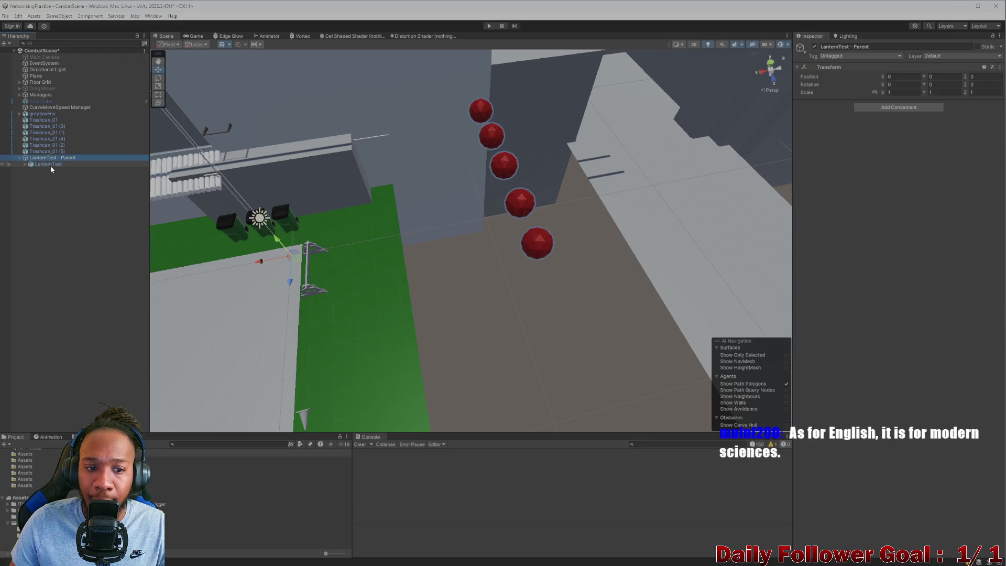
left_click(51, 166)
right_click_drag(255, 230, 359, 258)
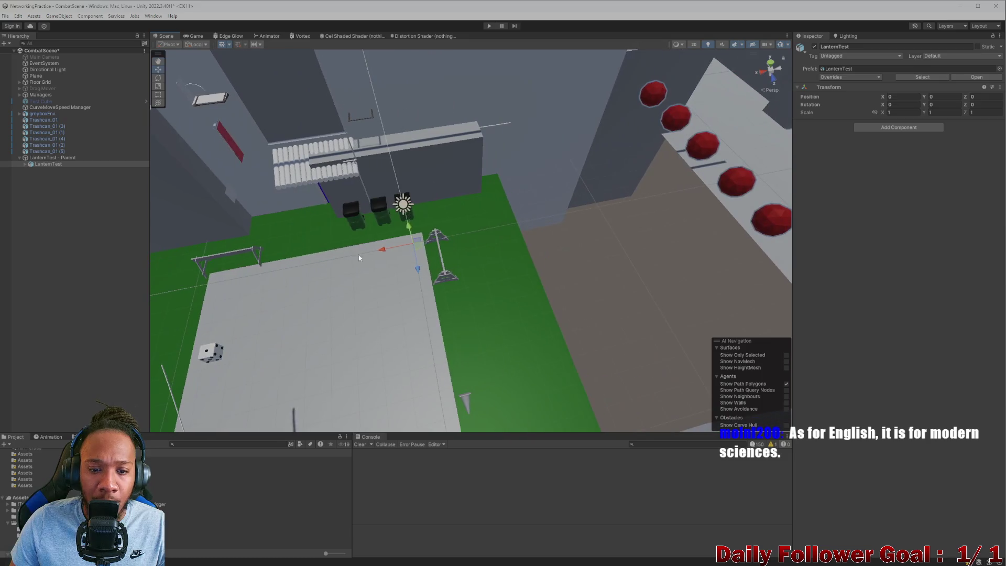
left_click(367, 246)
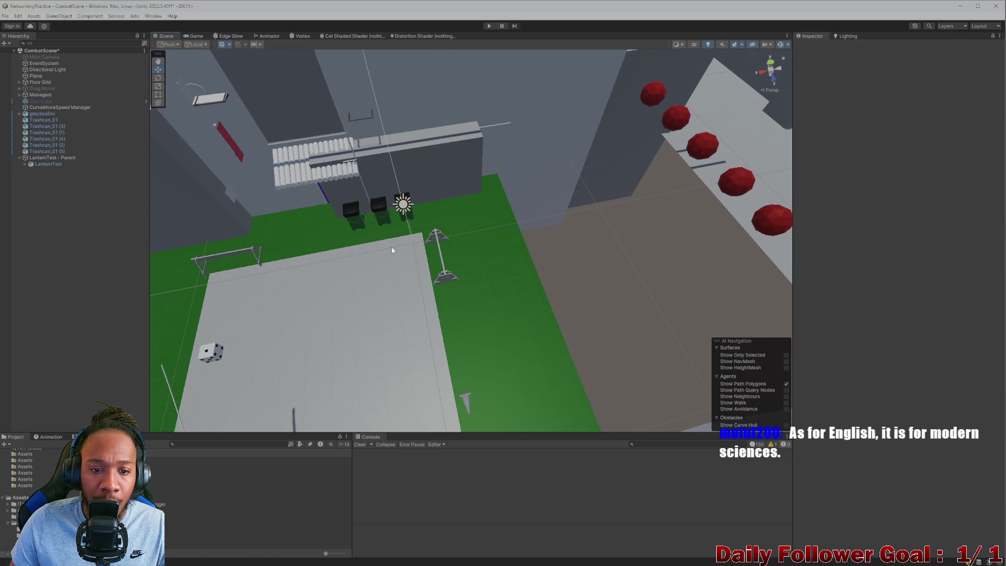
left_click(55, 165)
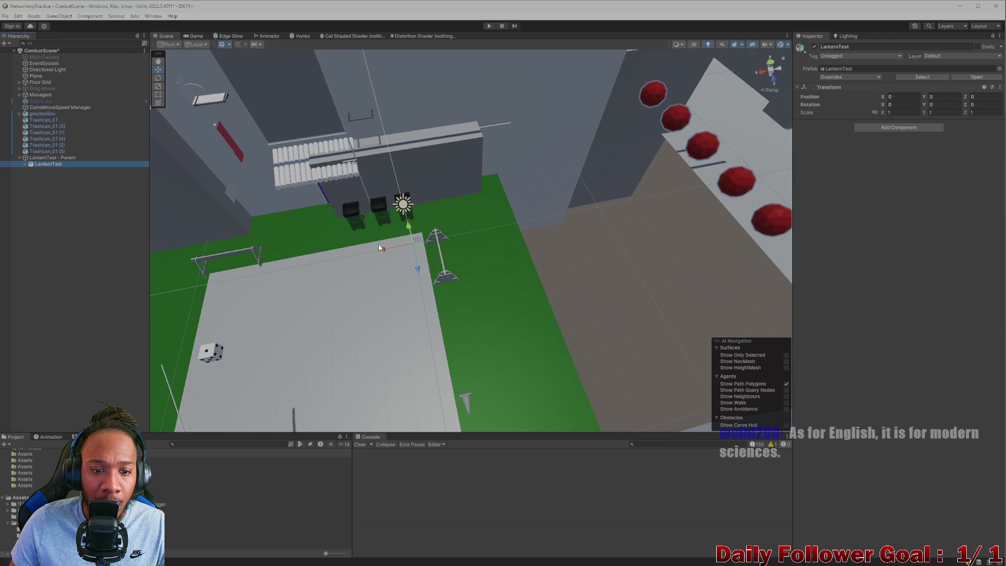
left_click_drag(382, 250, 166, 251)
Set LanternTest's X position to 10 and lower its Y to -6.61
left_click(903, 97)
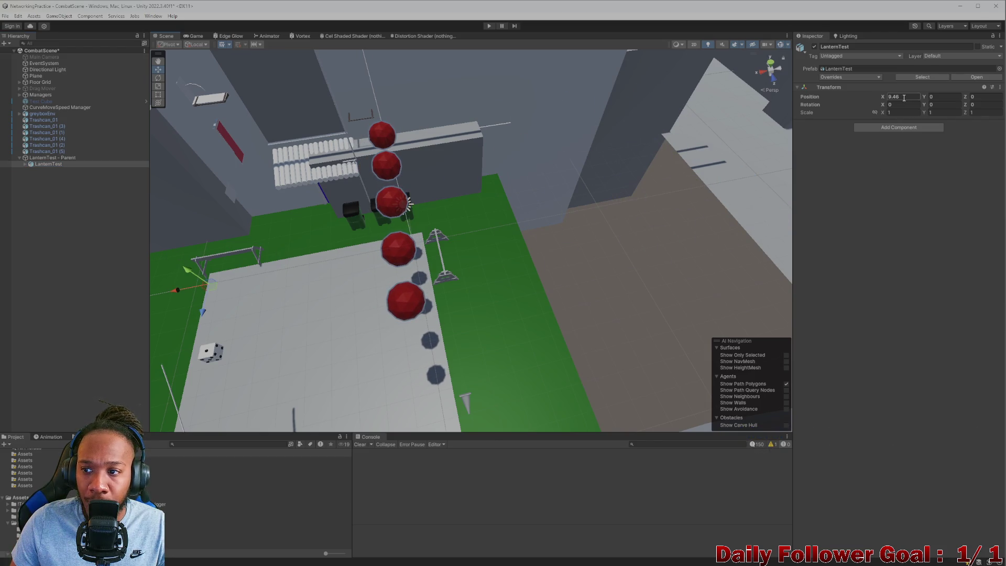
type("10")
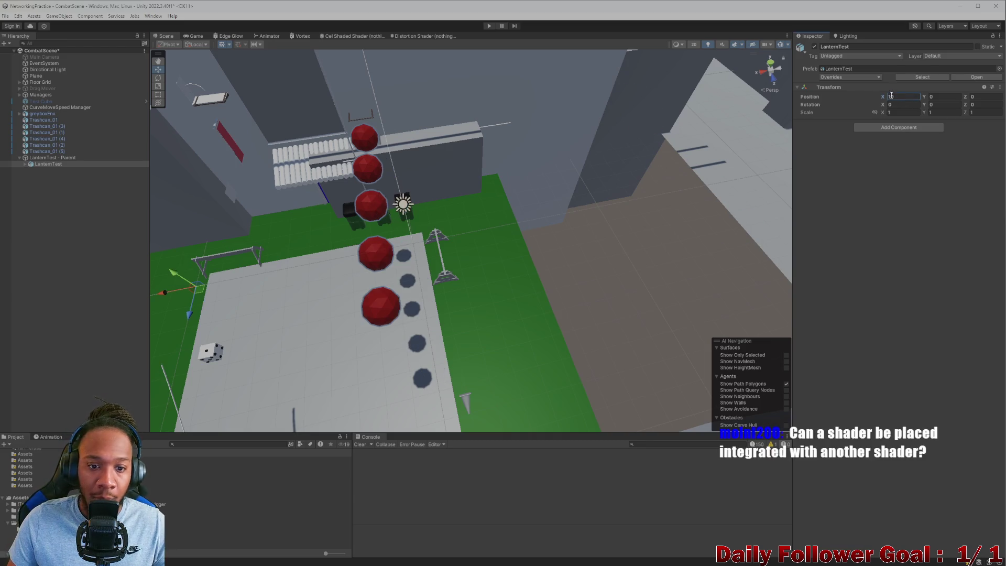
left_click(73, 158)
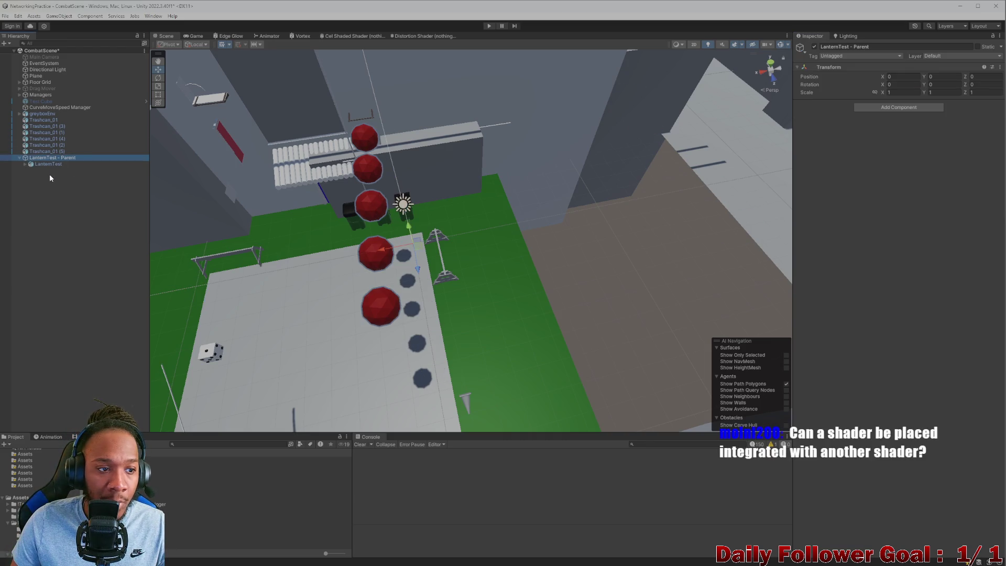
left_click(52, 165)
left_click(931, 96)
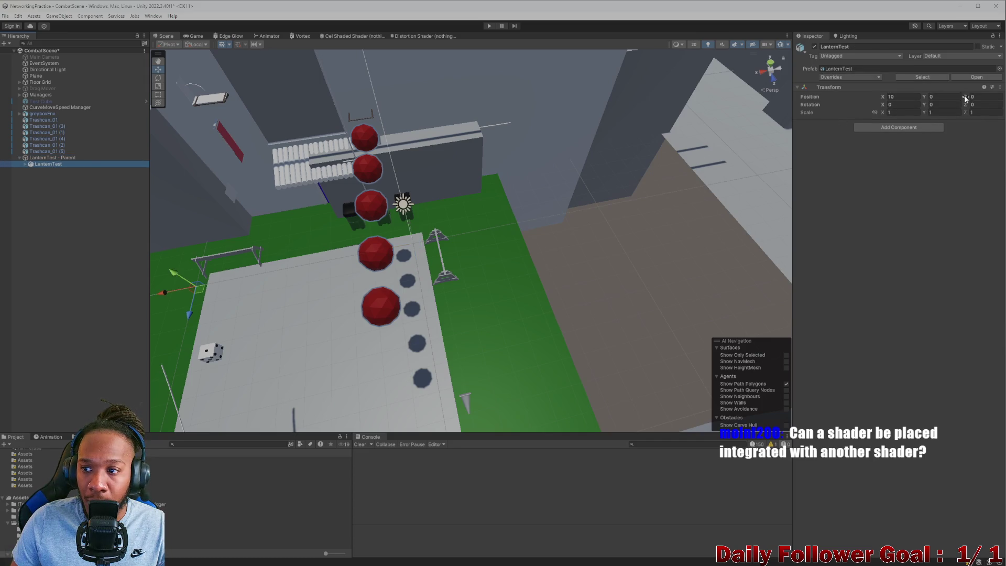
left_click_drag(930, 97, 839, 111)
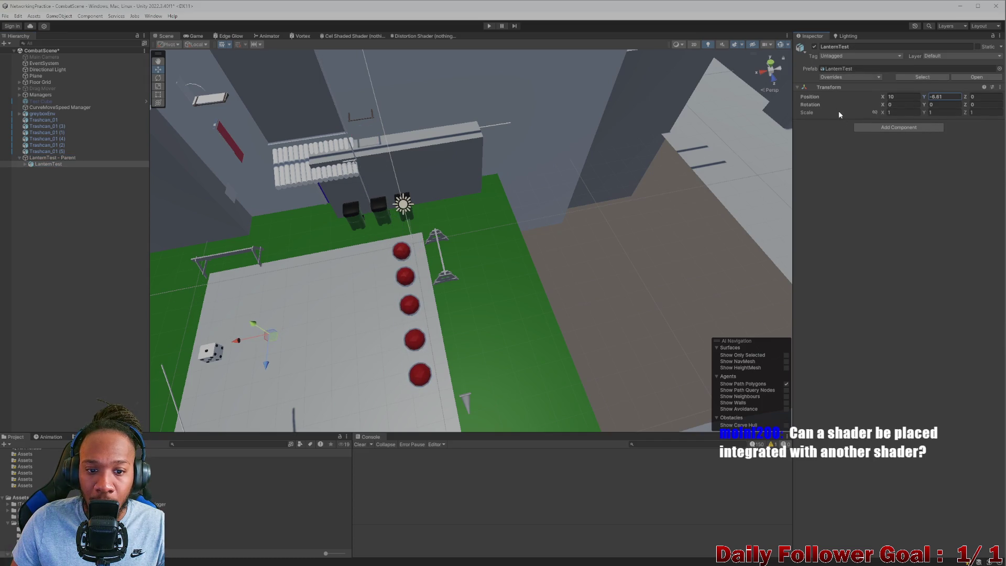
Adjust LanternTest's height to Y -6.5 and nudge it sideways to X 9.42
mouse_move(341, 299)
right_mouse_down()
mouse_move(321, 309)
mouse_move(416, 285)
mouse_move(432, 267)
right_mouse_up()
left_click(42, 158)
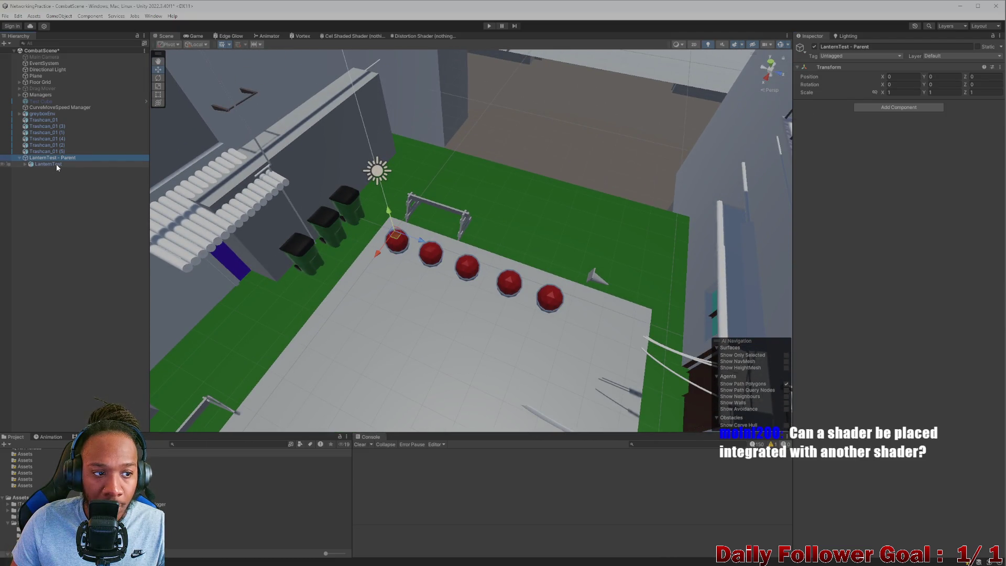
left_click(56, 164)
left_click(950, 97)
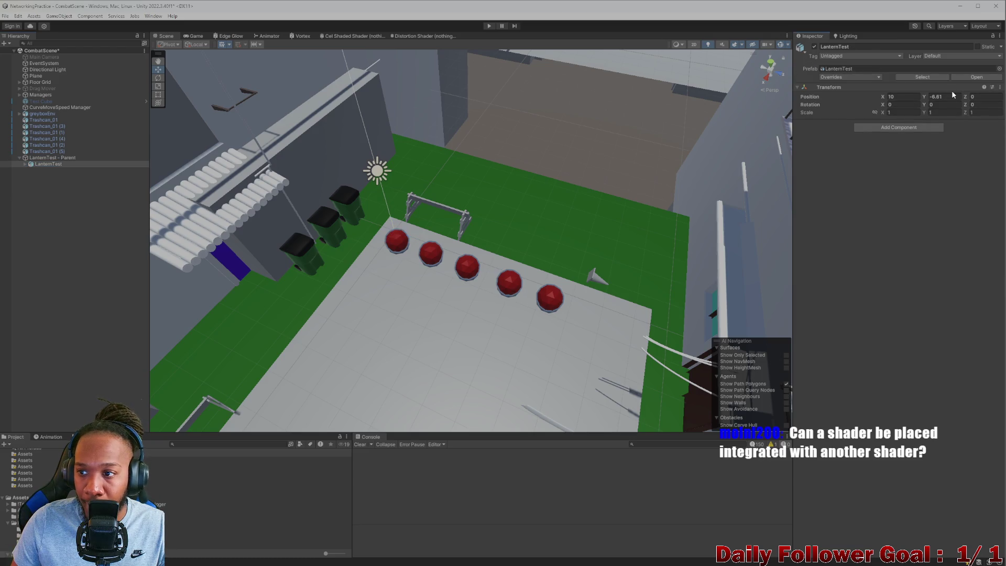
key("BackSpace")
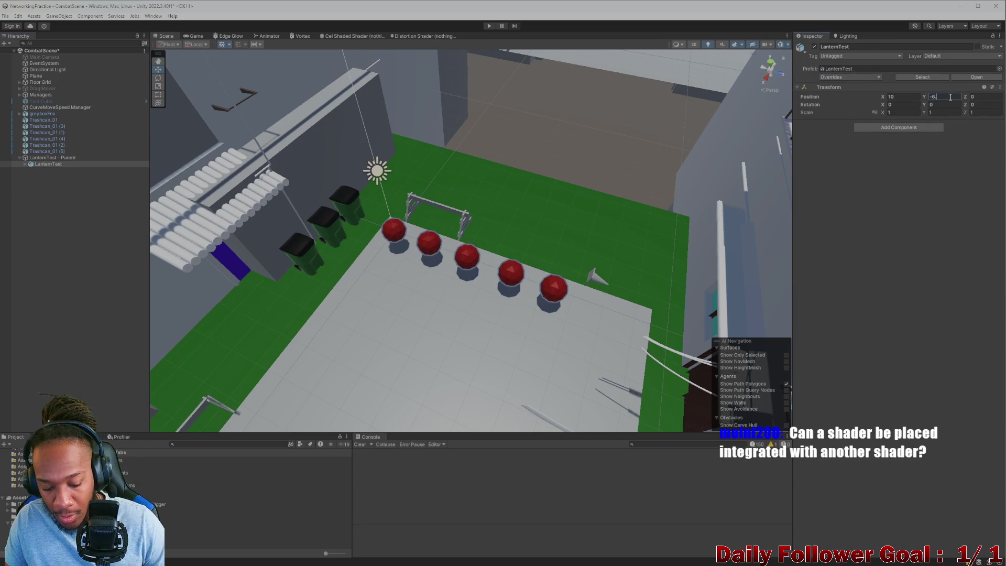
type("5")
left_click(79, 158)
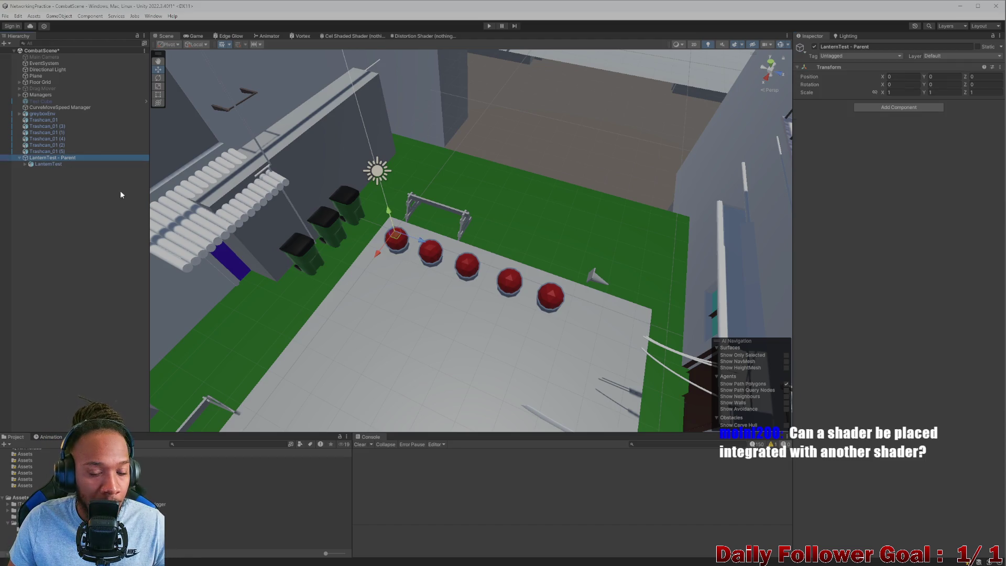
left_click_drag(427, 282, 495, 270, "alt")
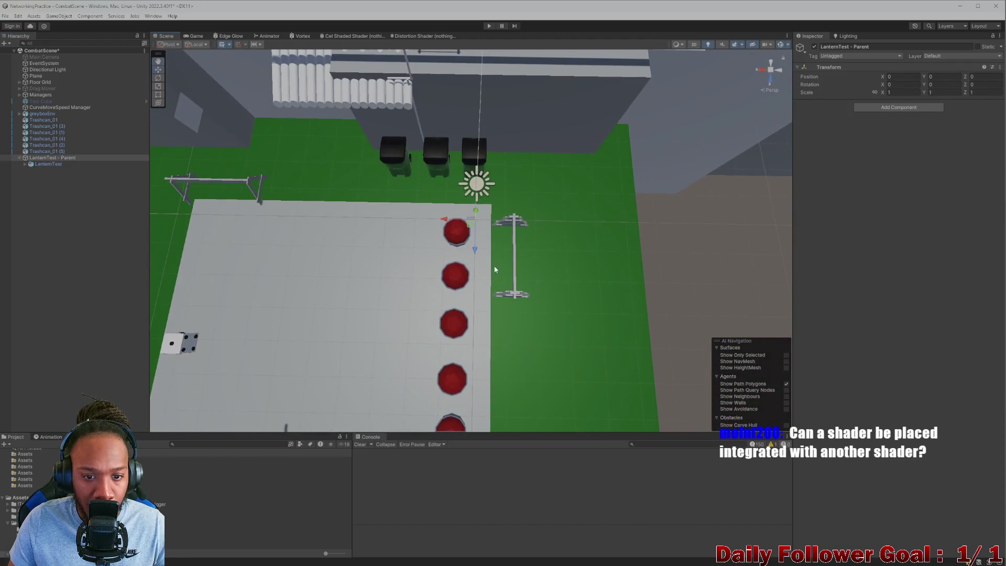
left_click(57, 165)
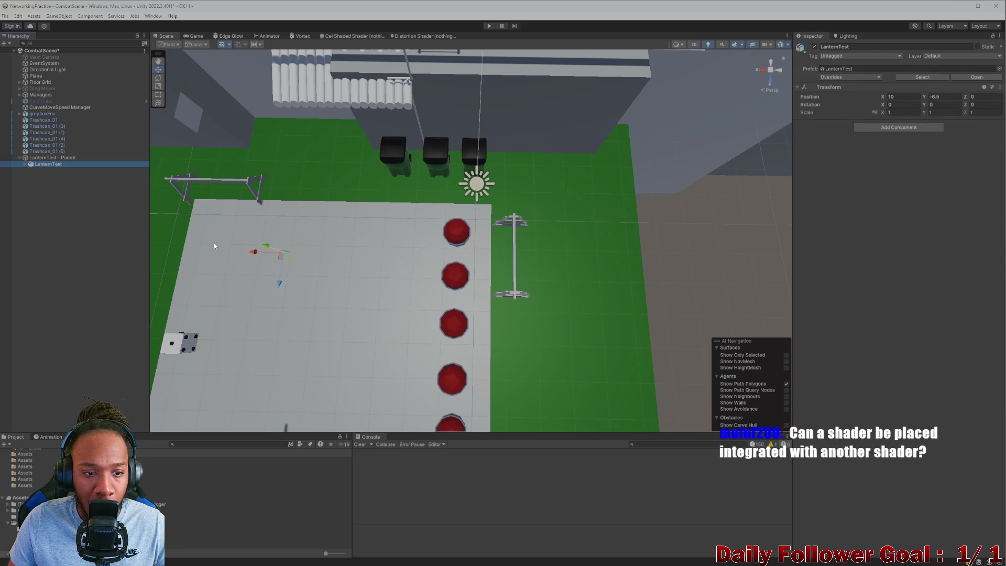
left_click_drag(251, 254, 265, 252)
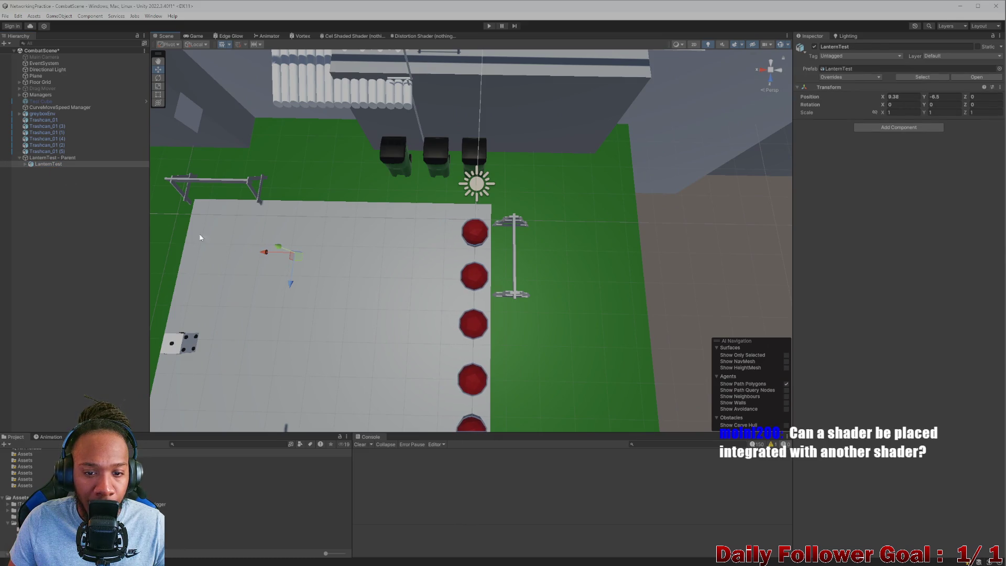
Set LanternTest's position to X 9.5 and Z -2.5 beside the trash cans
left_click(901, 96)
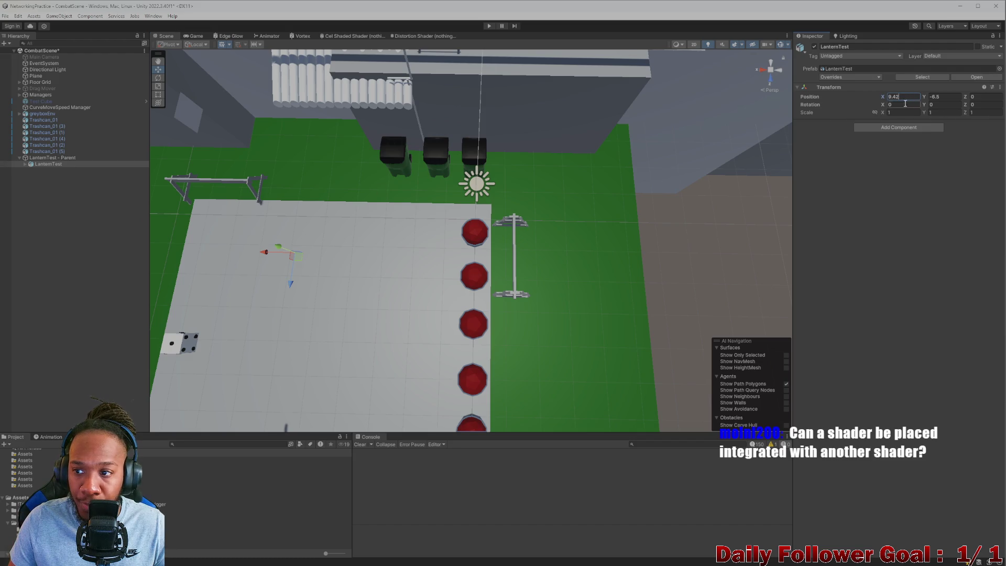
type("9.5")
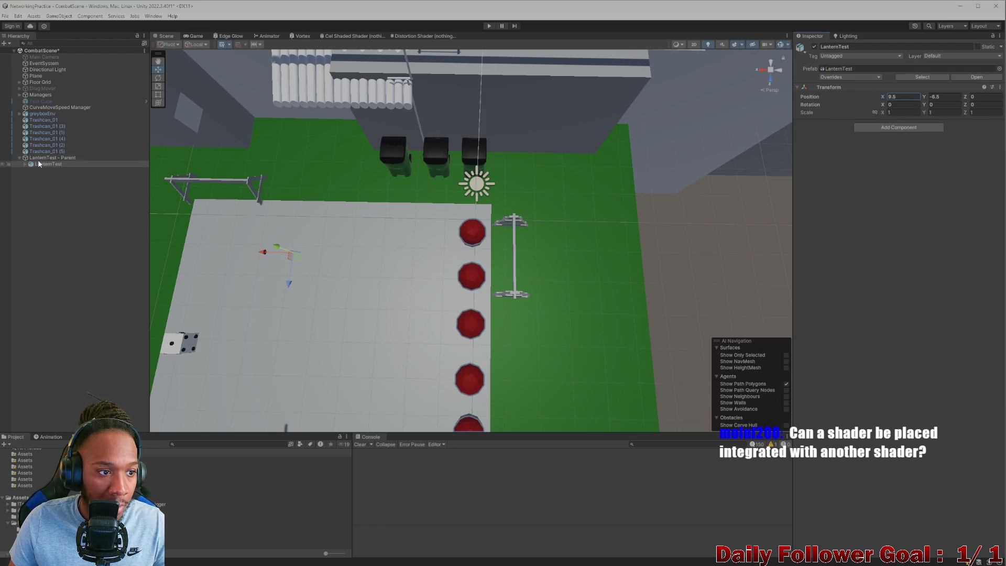
left_click(40, 164)
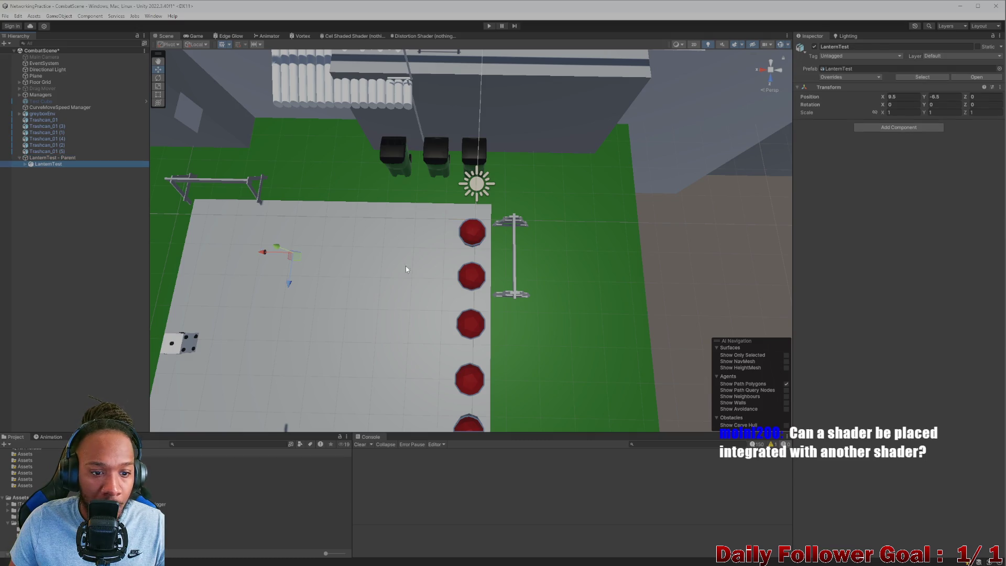
left_click_drag(290, 282, 314, 232)
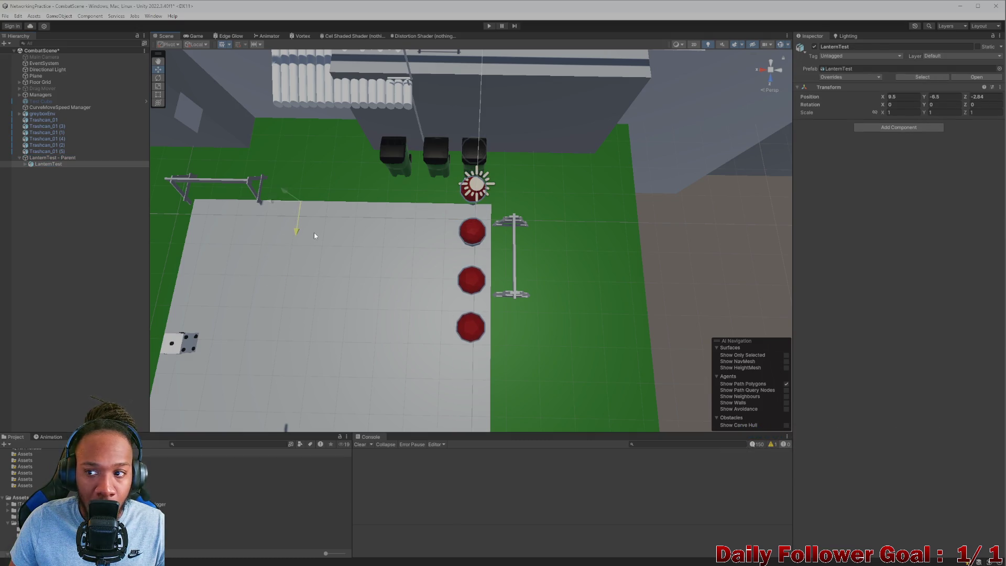
left_click(984, 97)
type("-2.7")
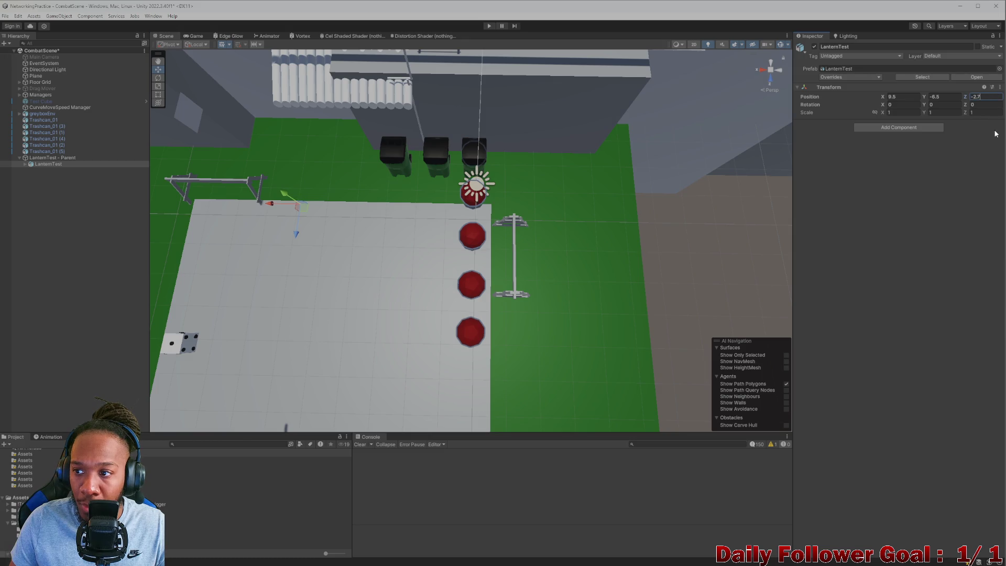
key("BackSpace")
type("5")
left_click(79, 157)
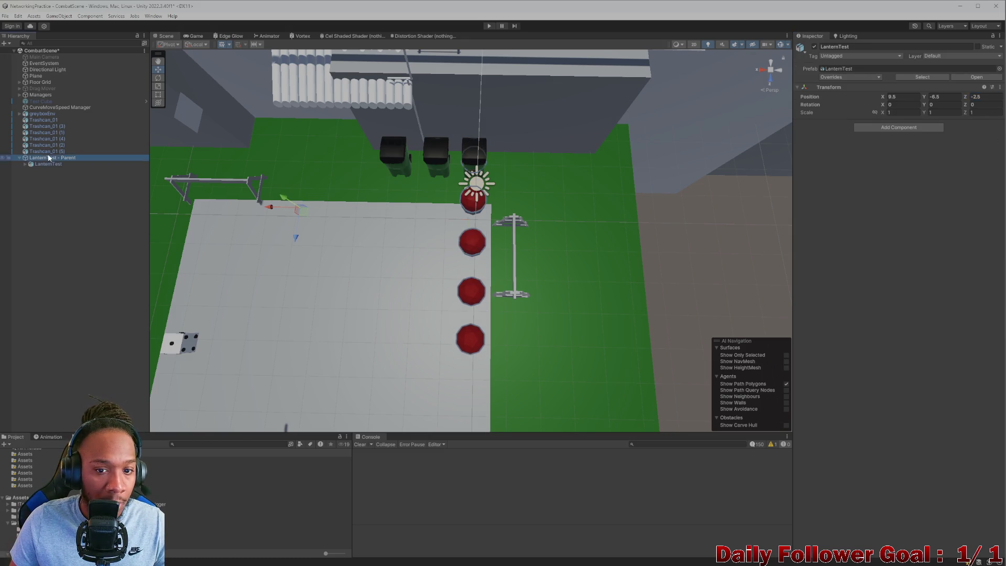
mouse_move(471, 220)
right_mouse_down()
mouse_move(522, 213)
mouse_move(633, 151)
mouse_move(421, 194)
mouse_move(606, 350)
mouse_move(609, 333)
mouse_move(555, 293)
mouse_move(477, 257)
right_mouse_up()
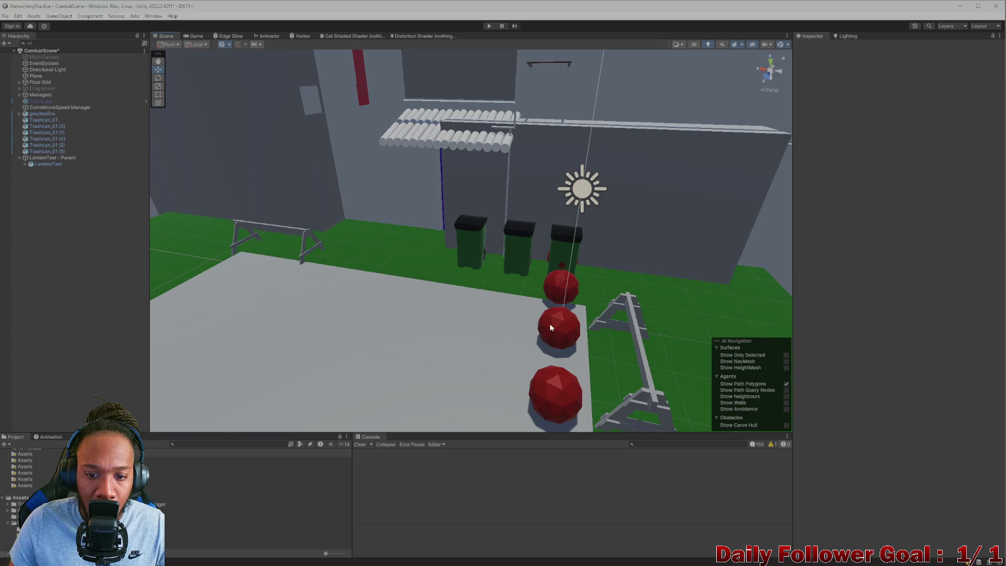
Lift the LanternTest - Parent group up off the ground
left_click(58, 158)
mouse_move(559, 299)
left_mouse_down()
mouse_move(559, 210)
mouse_move(251, 205)
left_mouse_up()
mouse_move(252, 204)
right_mouse_down()
mouse_move(124, 191)
mouse_move(427, 209)
mouse_move(505, 262)
mouse_move(370, 247)
mouse_move(474, 233)
mouse_move(445, 283)
mouse_move(371, 313)
mouse_move(426, 299)
mouse_move(457, 209)
right_mouse_up()
Select Icosphere.002 and open its Light.001 material shader for editing in Visual Studio
left_click(424, 215)
left_click(427, 225)
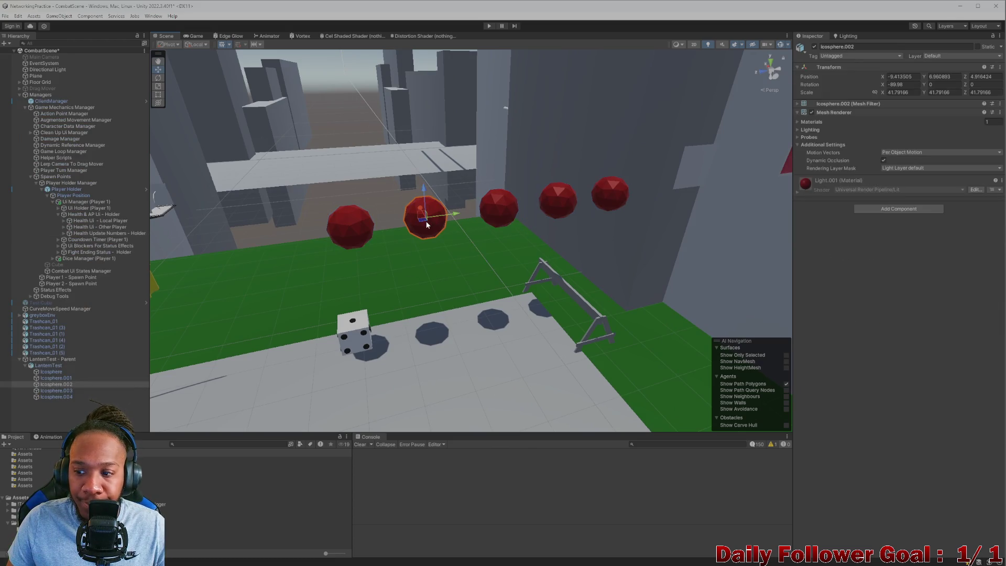
left_click(798, 194)
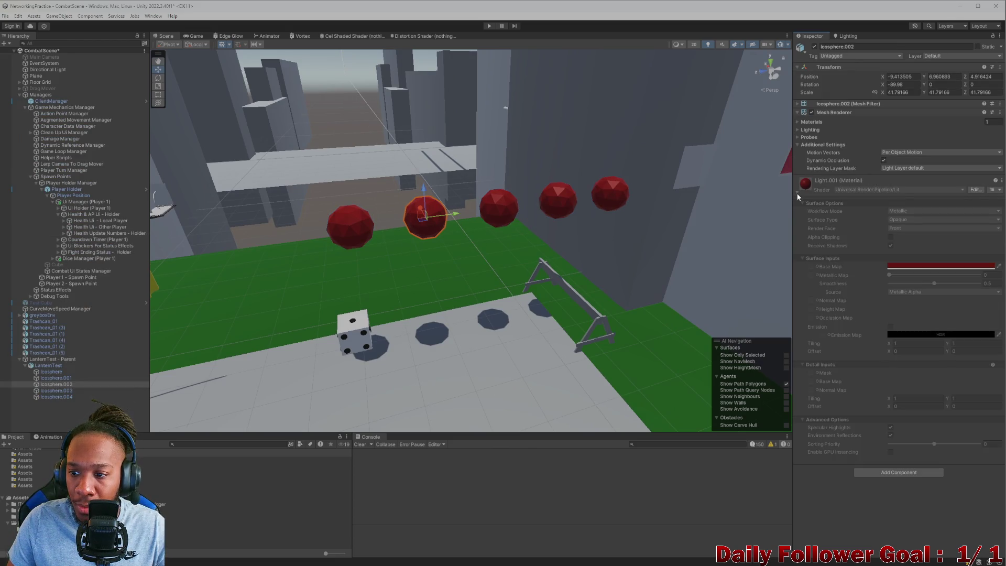
left_click(798, 193)
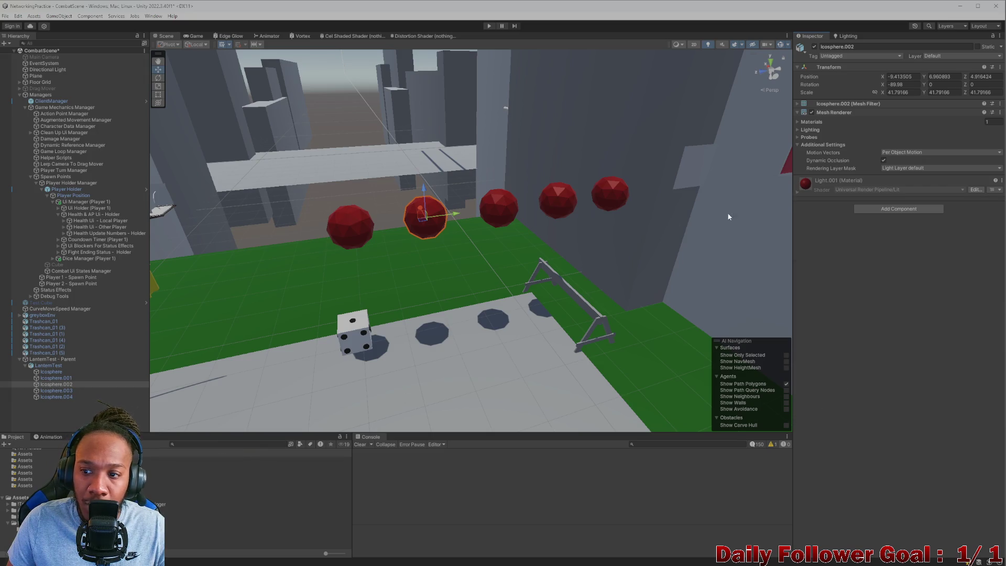
left_click(835, 182)
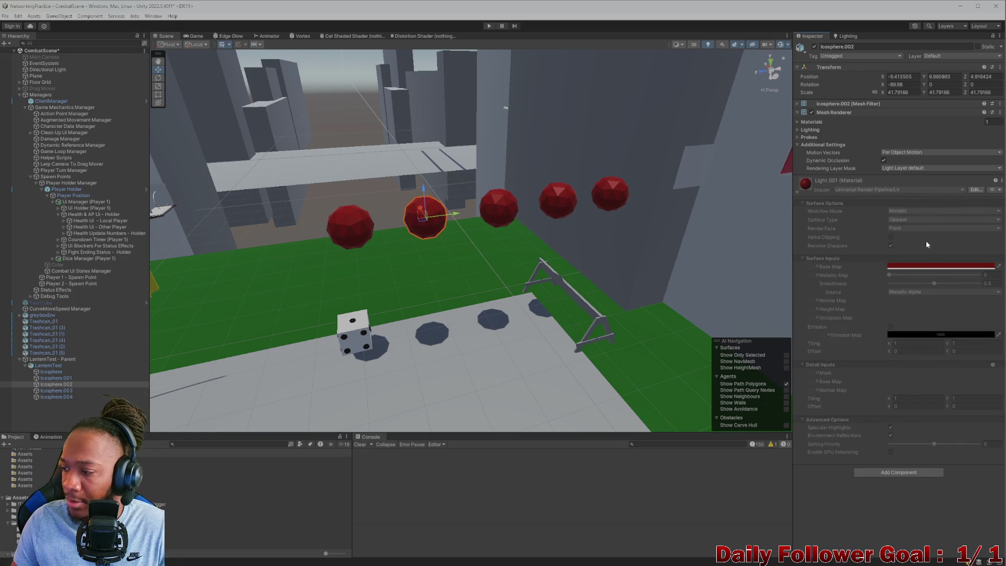
left_click(798, 191)
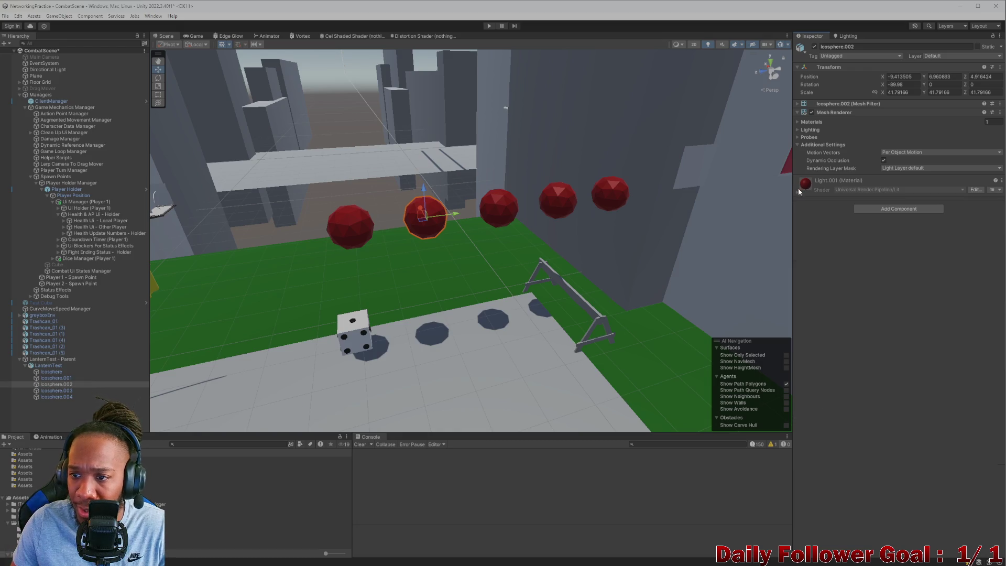
left_click(975, 191)
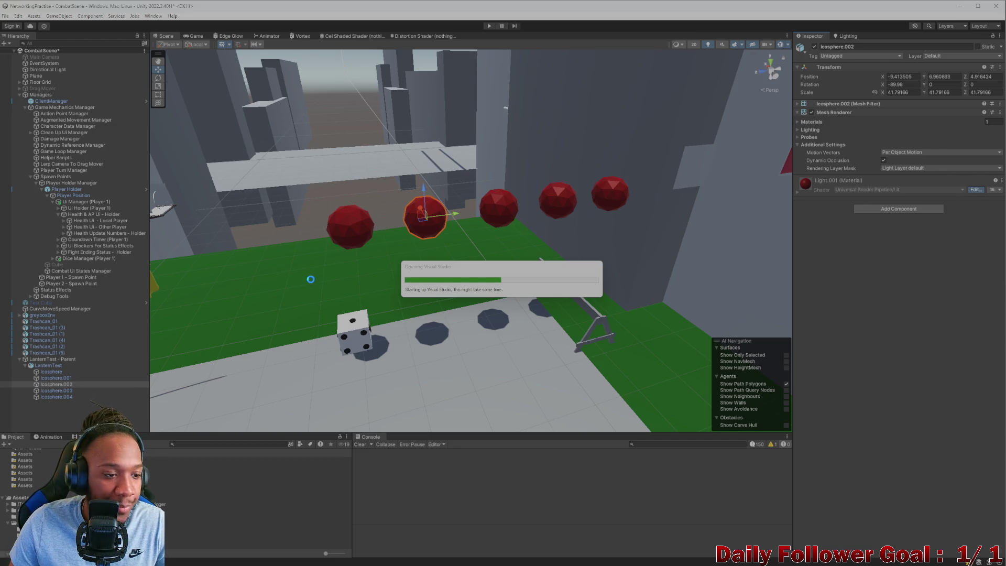
In Blender, check the LanternNormals node's options and image name without changing anything
mouse_move(314, 565)
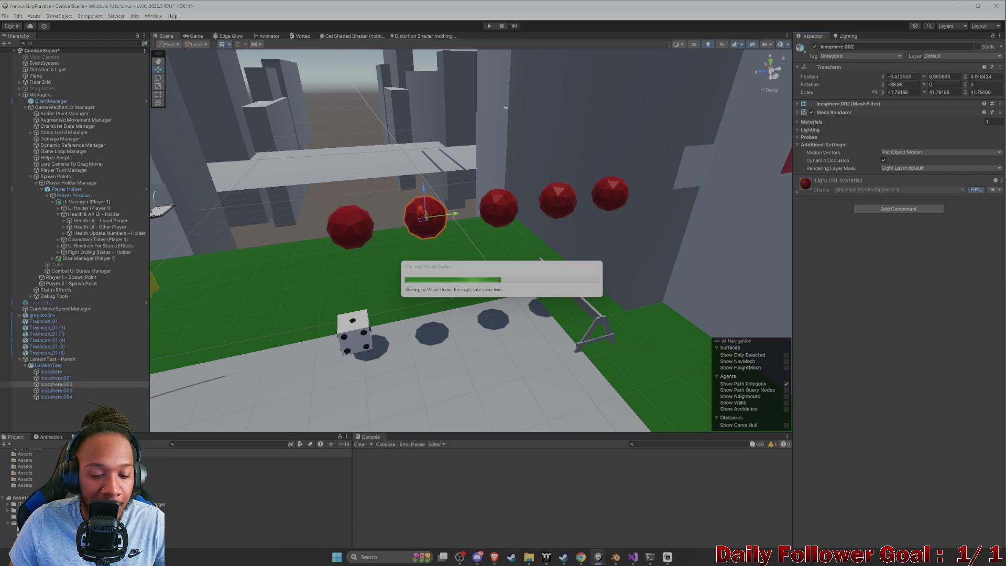
left_click(615, 557)
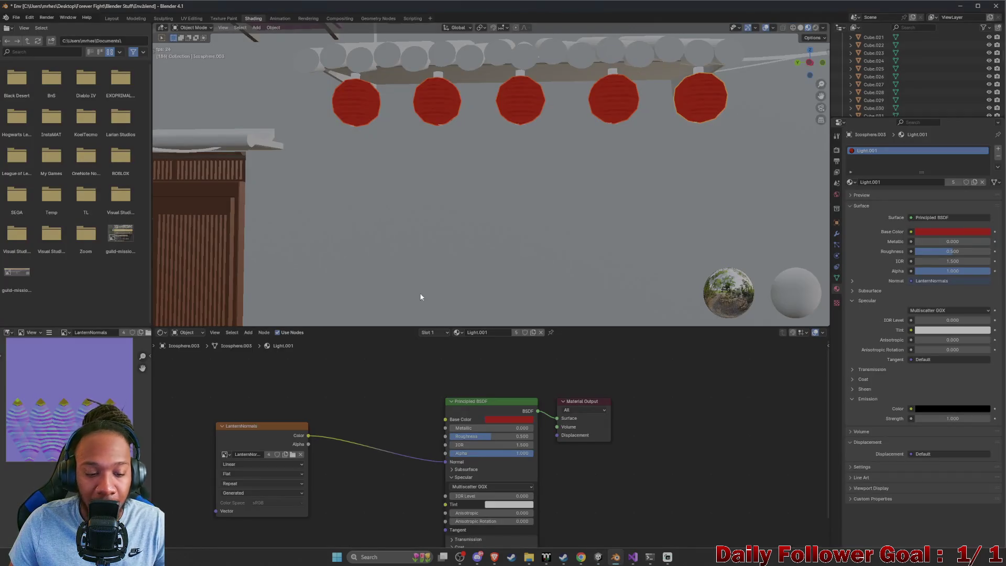
right_click(260, 434)
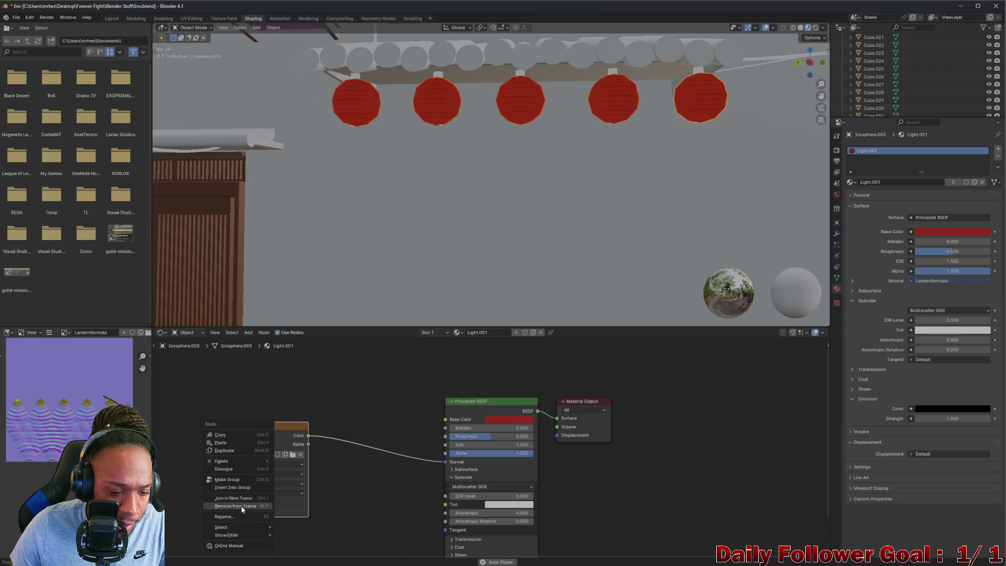
mouse_move(234, 535)
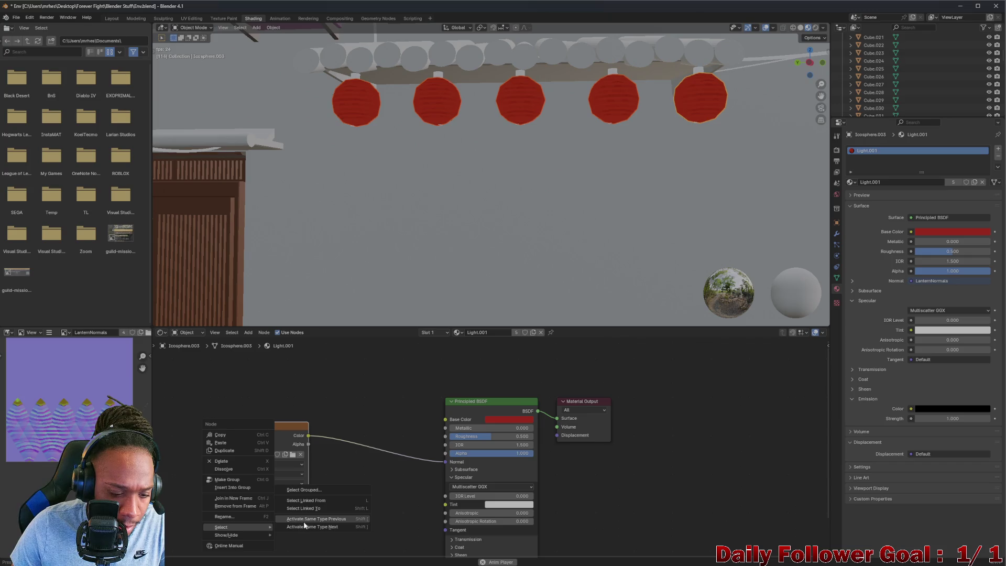
key("Escape")
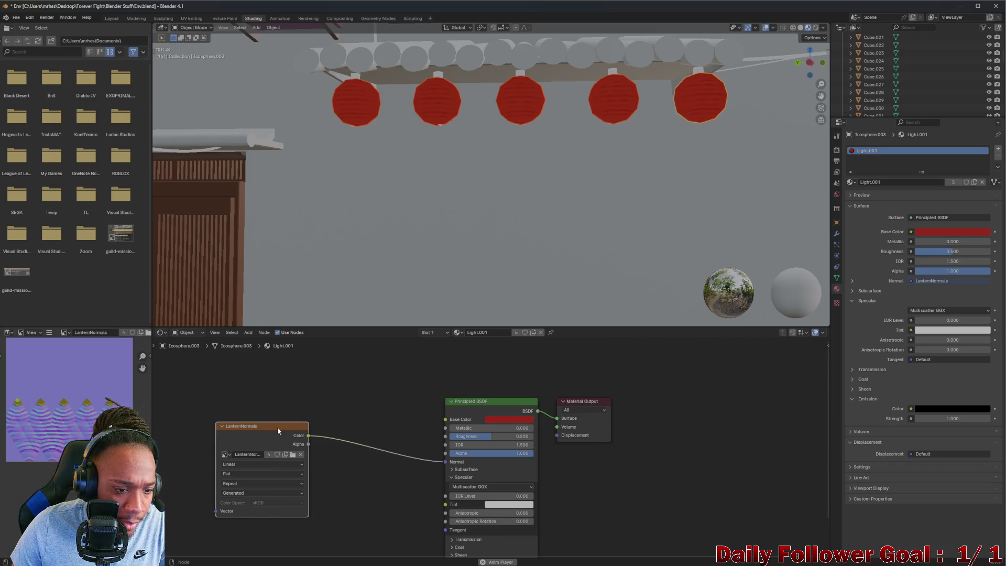
left_click(245, 454)
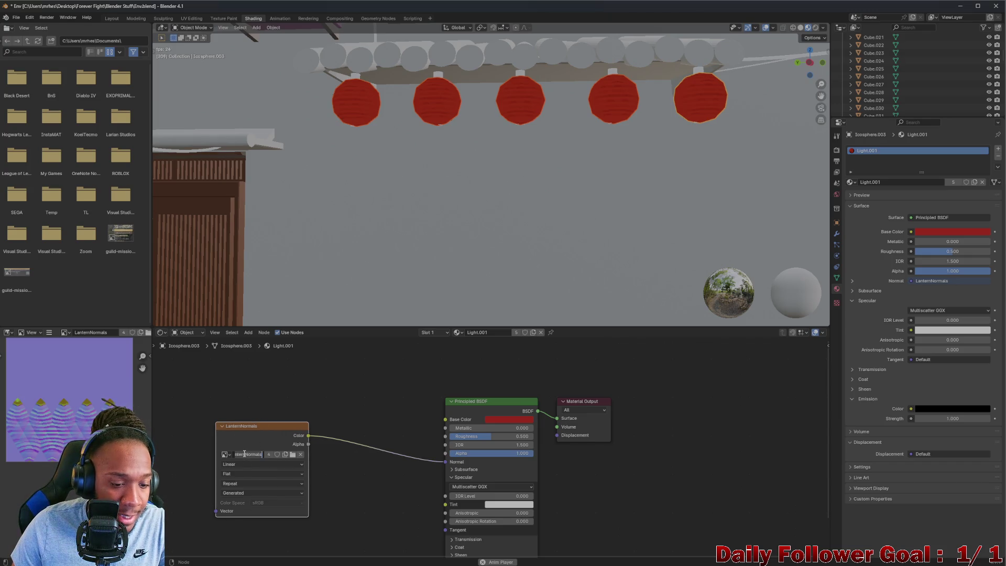
key("Escape")
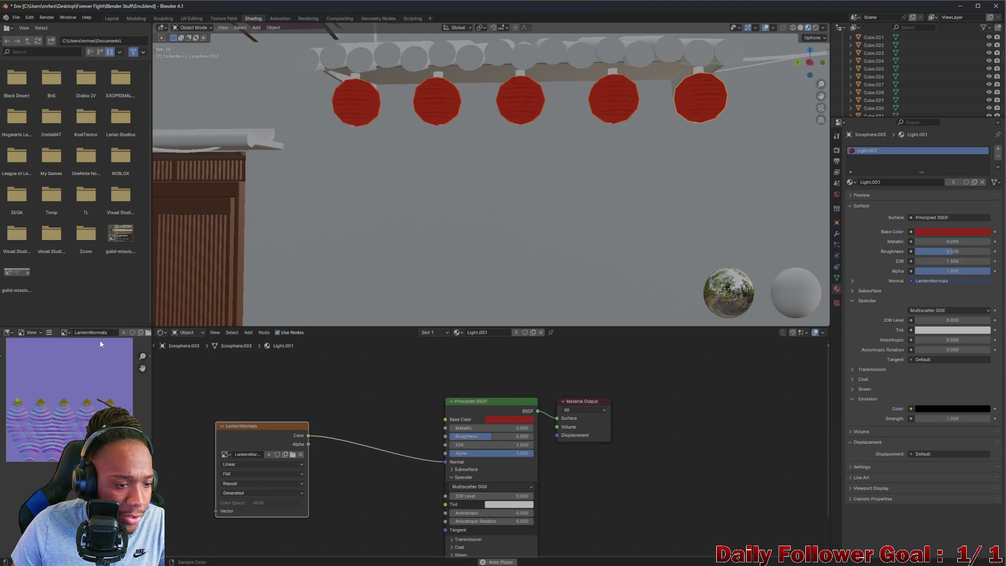
Cancel the Open Image dialog and widen the image editor area
left_click(149, 332)
mouse_move(439, 106)
left_mouse_down()
mouse_move(399, 117)
mouse_move(183, 70)
mouse_move(50, 72)
mouse_move(0, 84)
left_mouse_up()
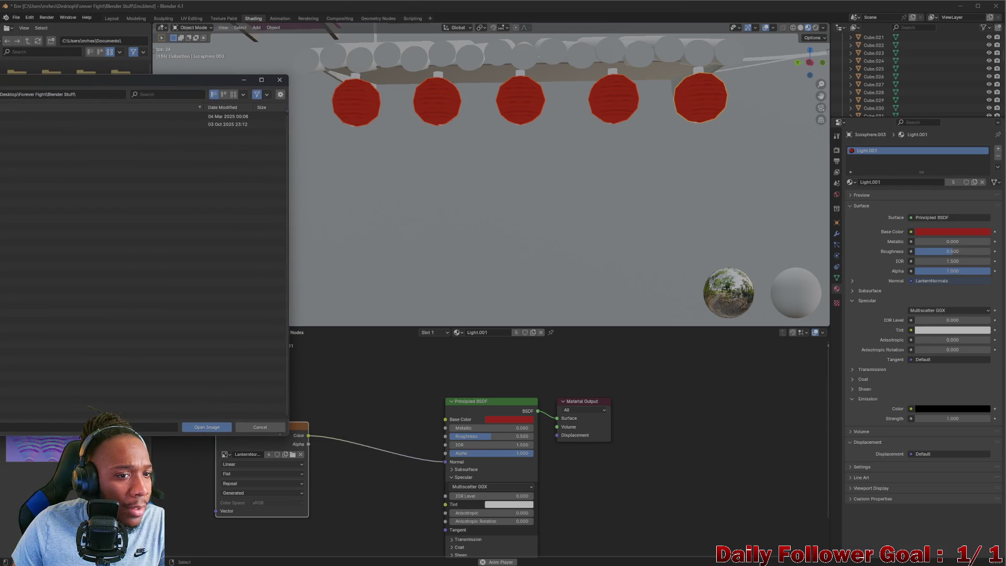
key("Escape")
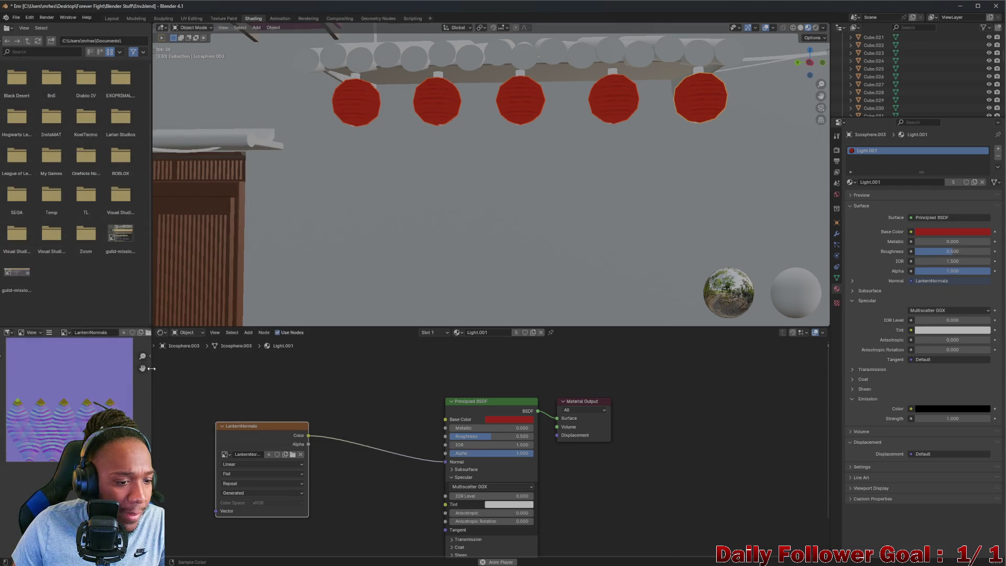
mouse_move(151, 368)
left_mouse_down()
mouse_move(283, 365)
mouse_move(246, 358)
left_mouse_up()
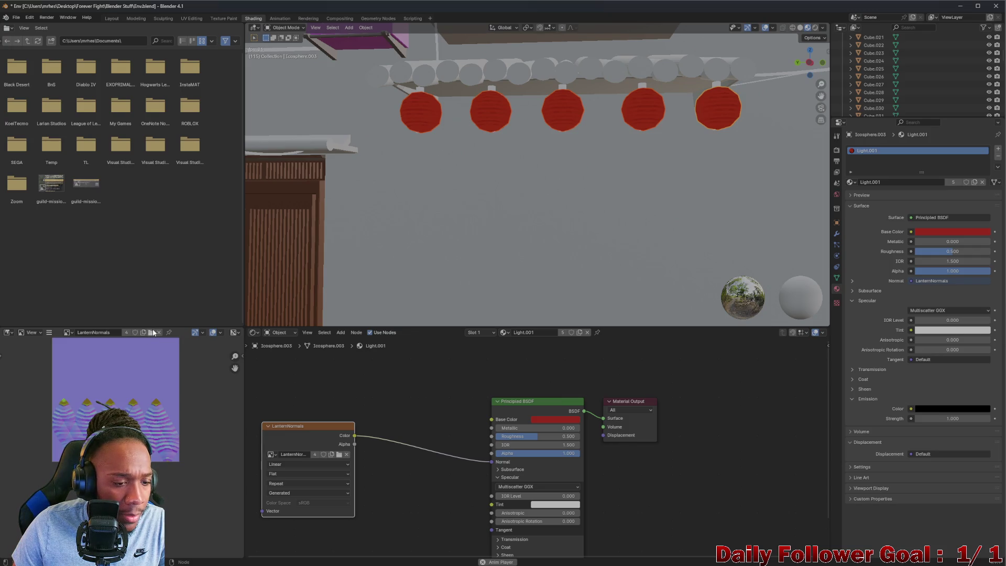
Save the LanternNormals image as LanternNormals.png in Forever Fight\Exports\Environments
left_click(48, 333)
mouse_move(75, 349)
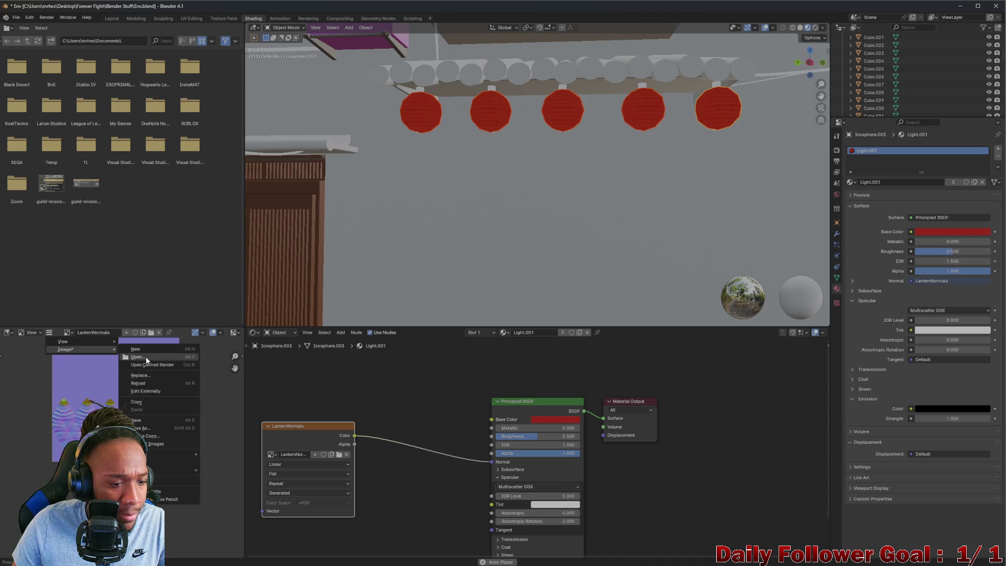
left_click(149, 426)
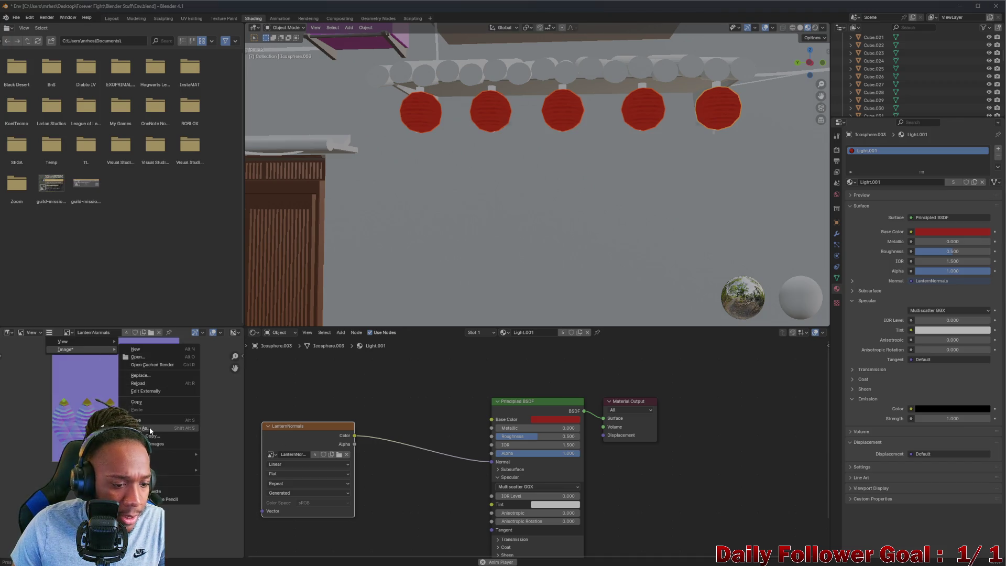
left_click_drag(427, 111, 121, 67)
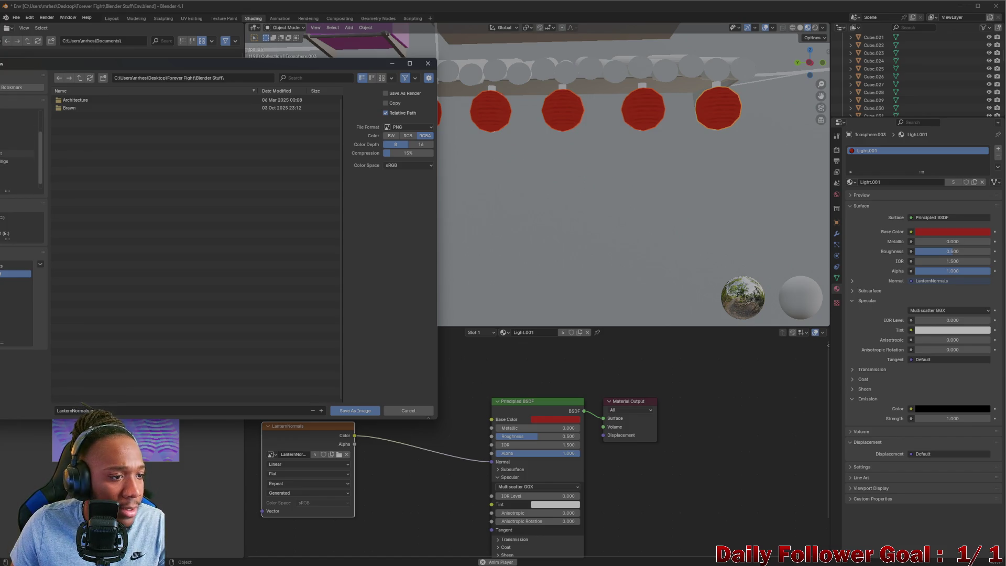
left_click(18, 153)
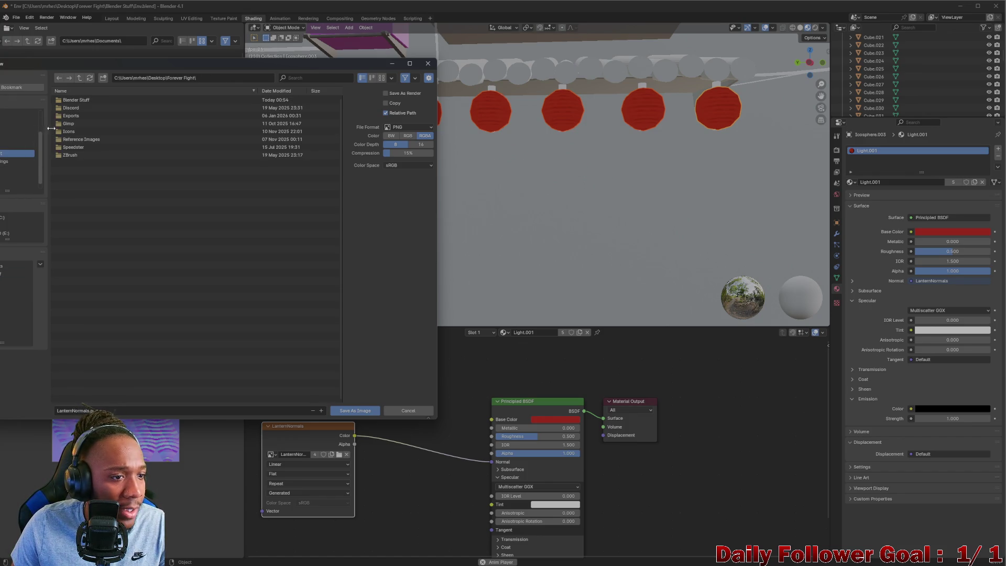
left_click(75, 116)
double_click(75, 116)
double_click(81, 108)
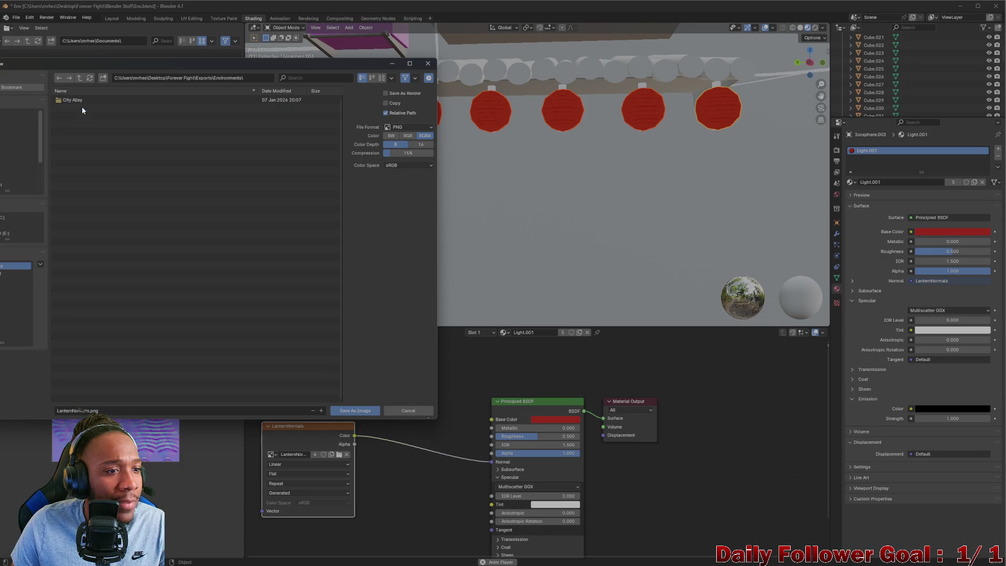
left_click(355, 410)
Back in Unity, frame LanternTest - Parent and shrink it to 0.36 scale
mouse_move(639, 562)
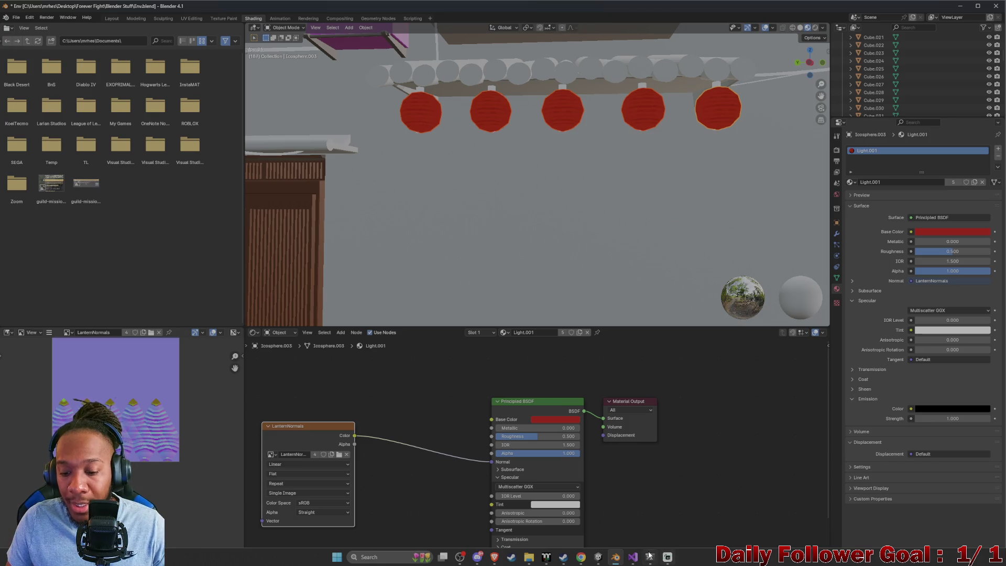
left_click(598, 557)
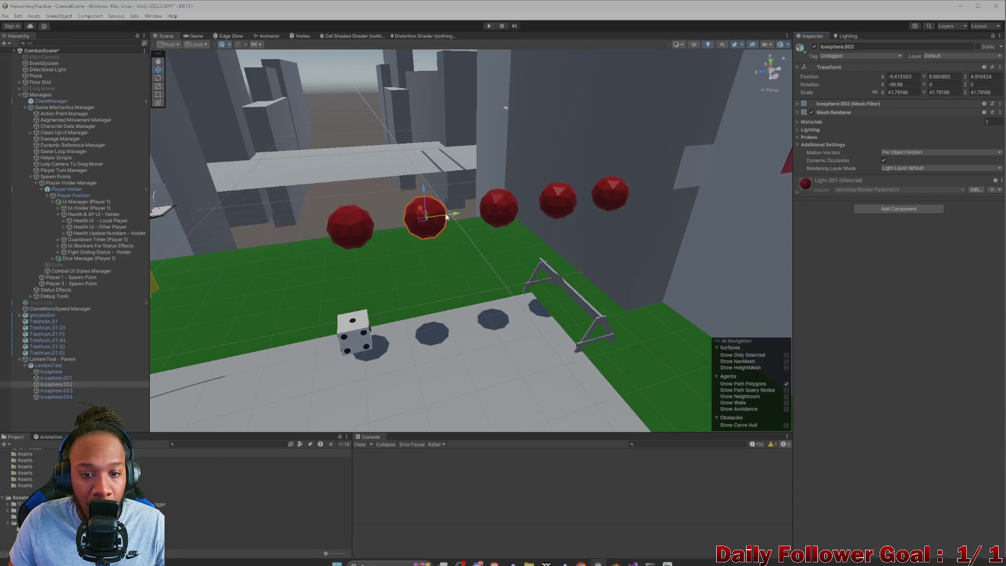
mouse_move(444, 236)
left_mouse_down("alt")
mouse_move(393, 272)
mouse_move(252, 204)
left_mouse_up("alt")
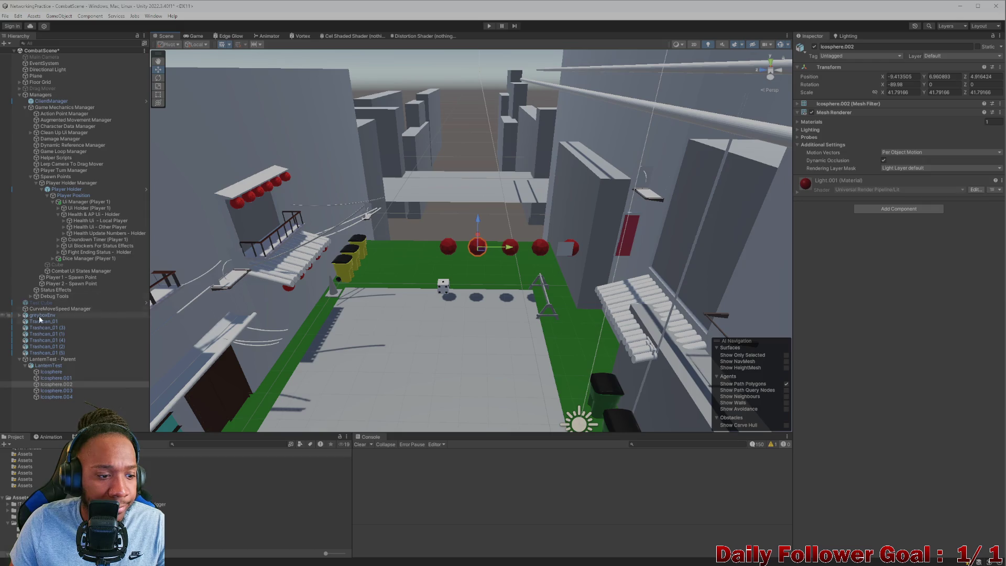
double_click(50, 359)
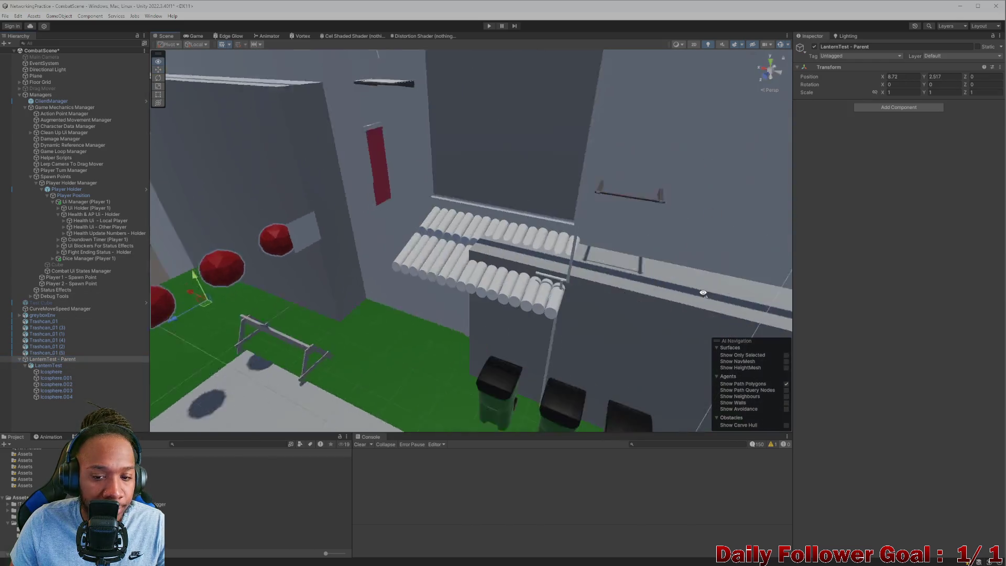
middle_click_drag(444, 281, 398, 281)
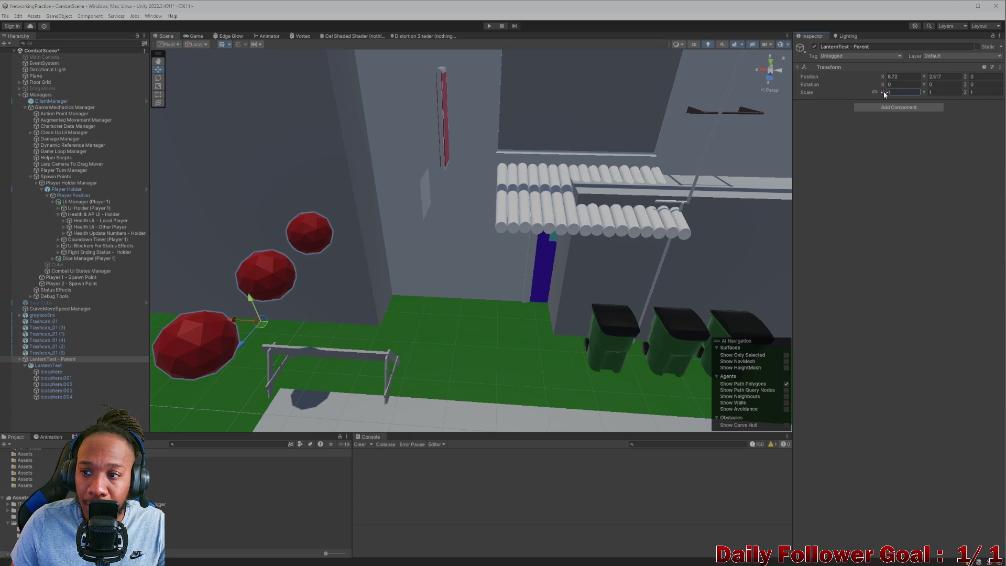
left_click_drag(883, 91, 872, 112)
Move the lantern group beside the alley door and rotate it about 60 degrees
mouse_move(234, 315)
left_mouse_down()
mouse_move(262, 330)
mouse_move(549, 339)
left_mouse_up()
key("f")
scroll(470, 283, "down", 10)
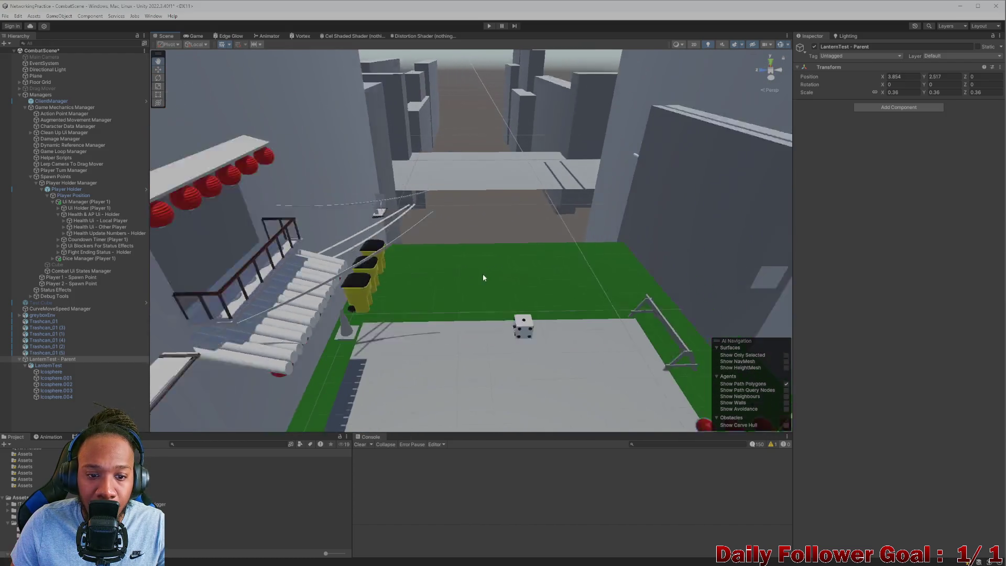
left_click_drag(656, 383, 303, 357)
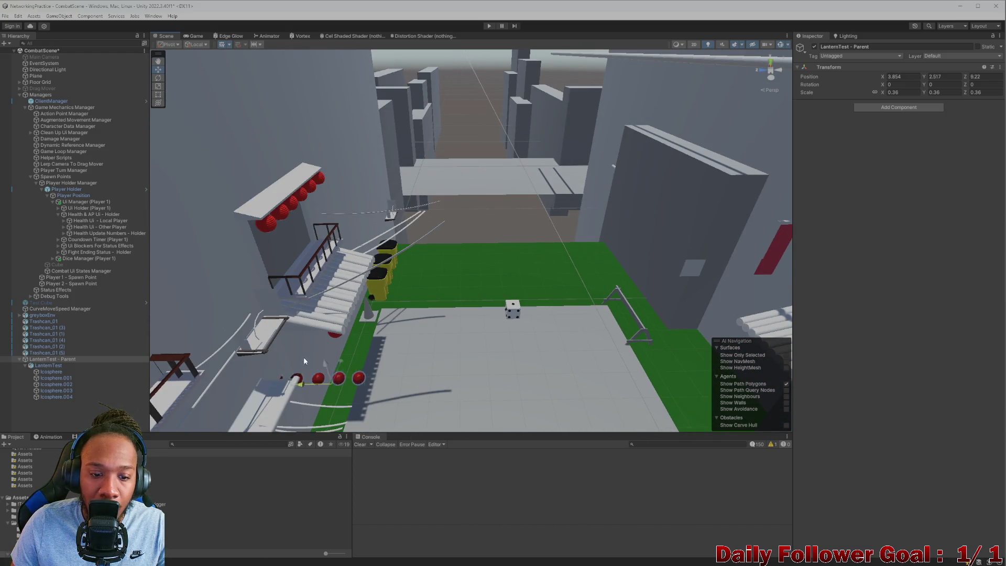
mouse_move(303, 357)
right_mouse_down()
mouse_move(265, 353)
mouse_move(396, 341)
mouse_move(386, 339)
right_mouse_up()
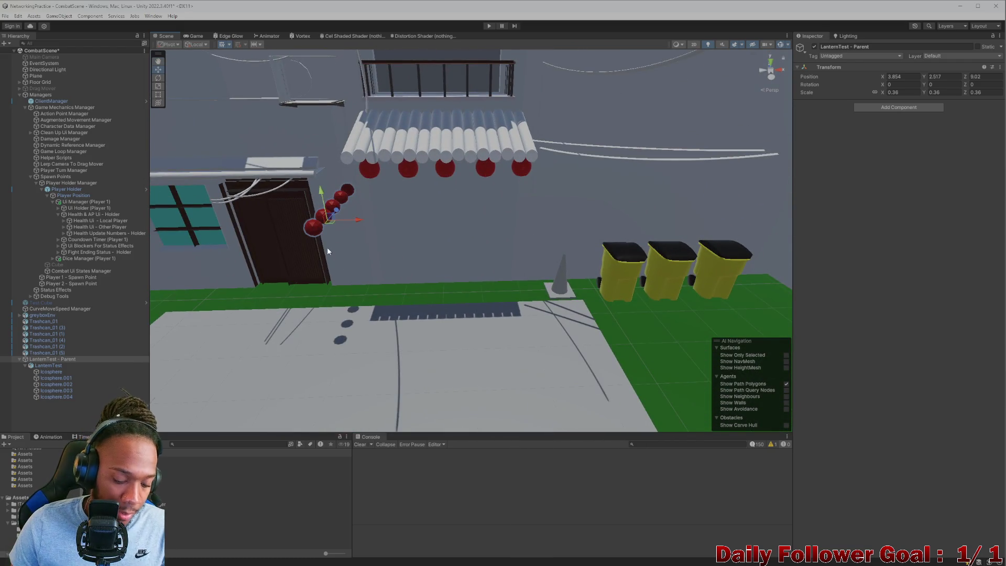
key("e")
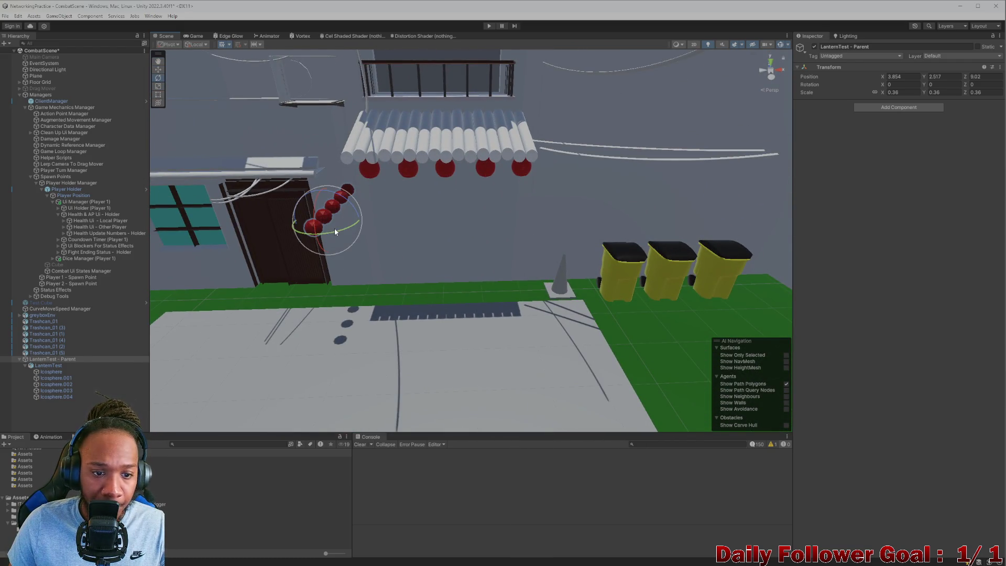
left_click_drag(335, 229, 269, 234)
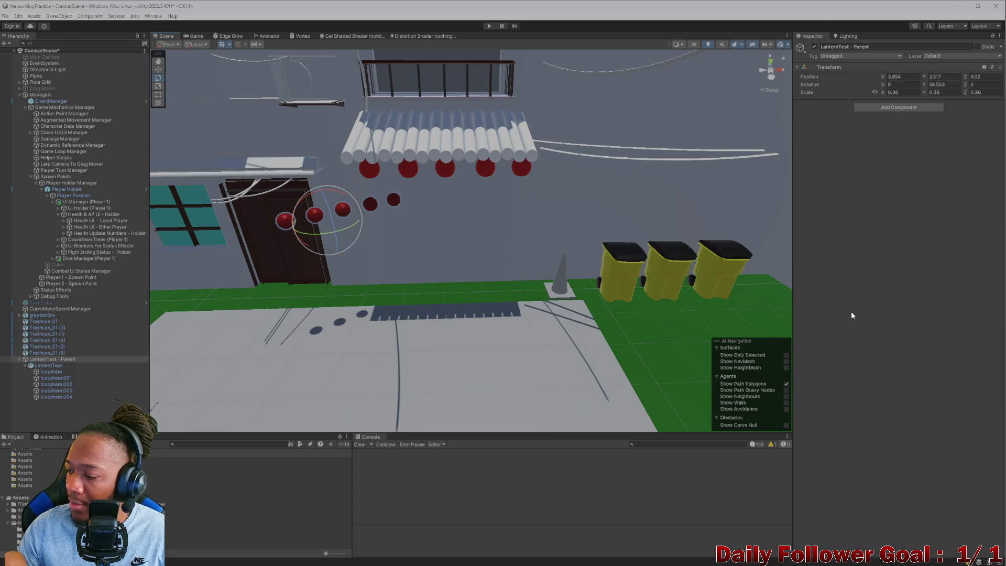
Set the lantern group's Y rotation to 90 degrees
left_click_drag(270, 237, 472, 243)
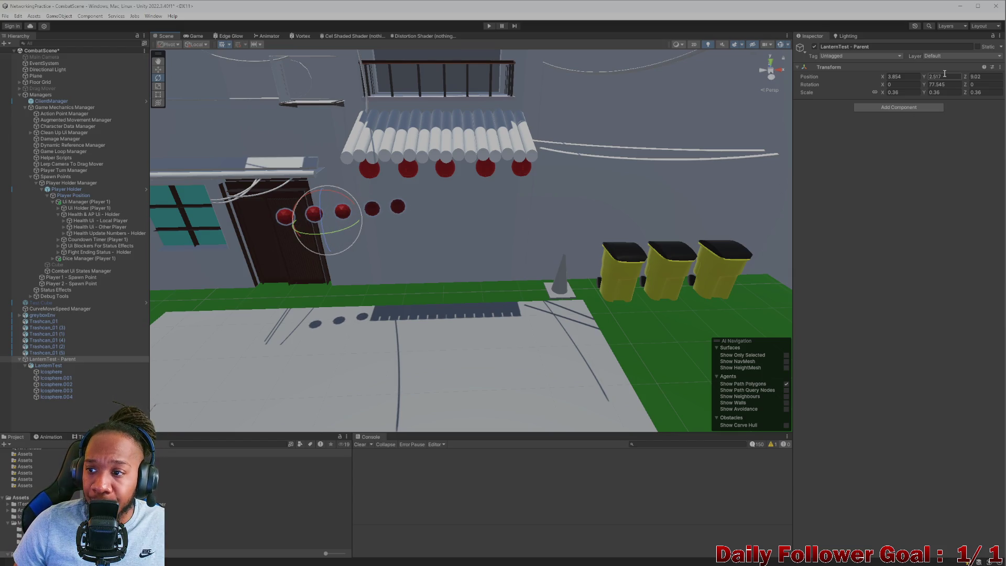
left_click(941, 84)
type("90")
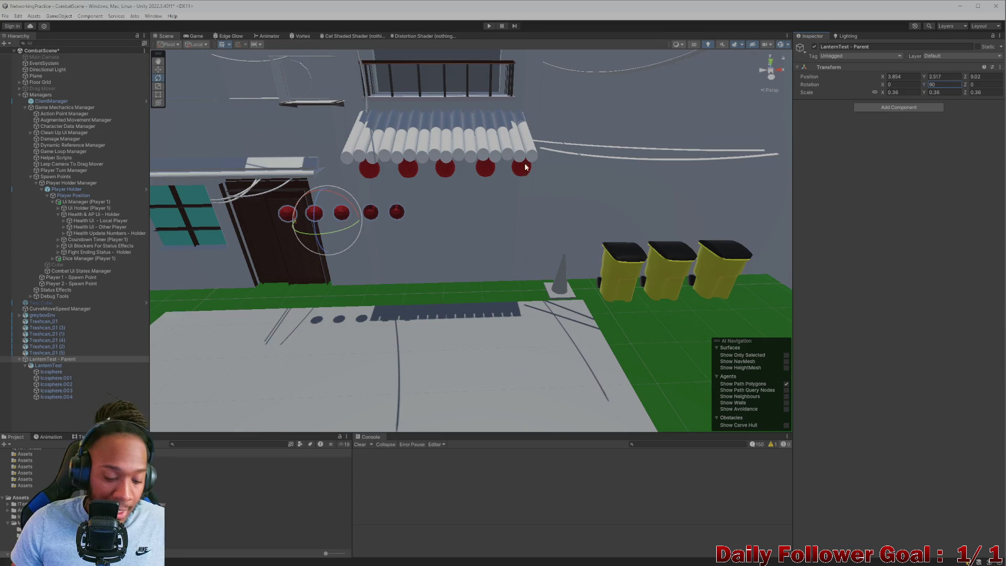
key("Return")
key("f")
scroll(398, 198, "down", 5)
Move the lantern row right and raise it up to awning height
key("w")
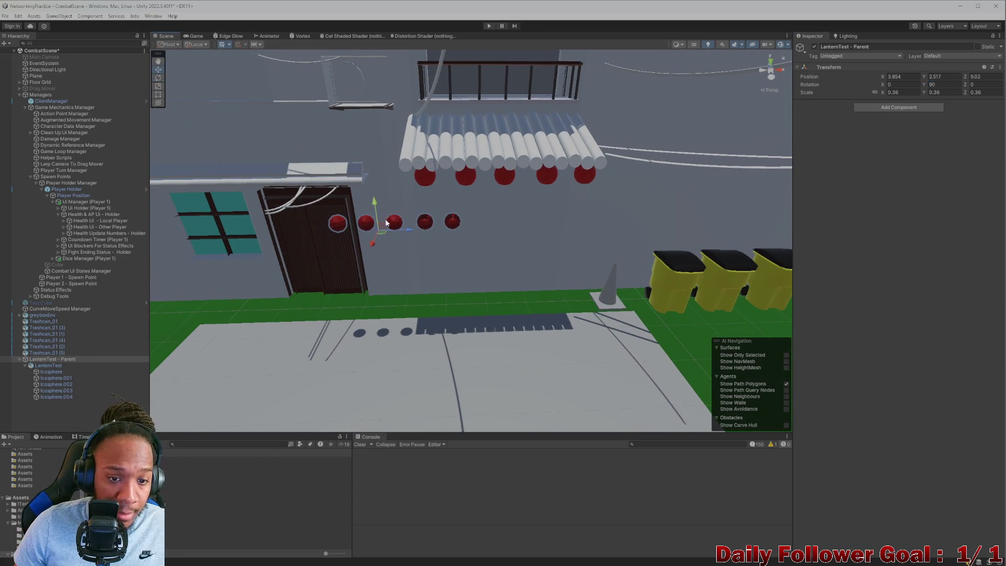
left_click_drag(386, 223, 486, 222)
left_click(492, 166)
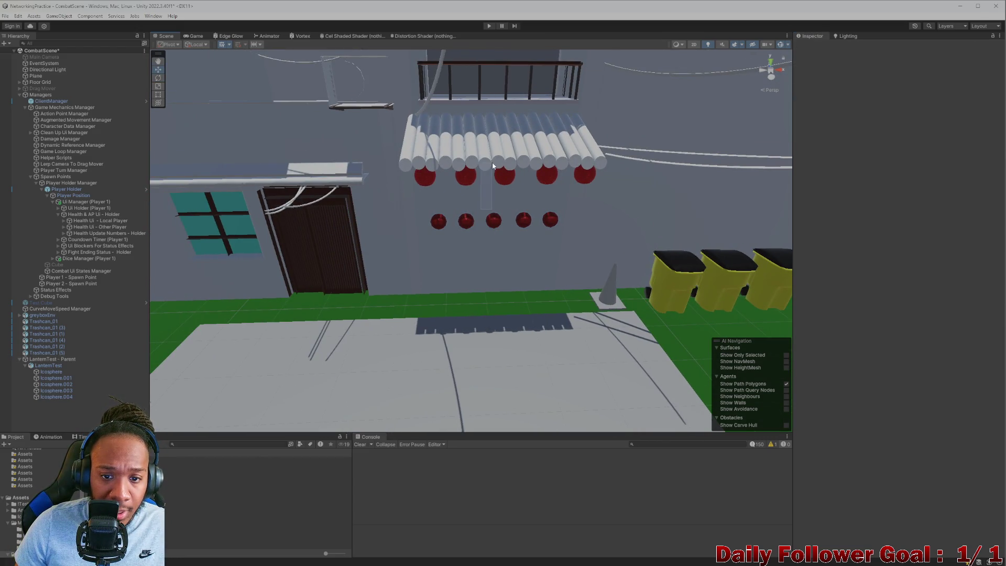
left_click(493, 223)
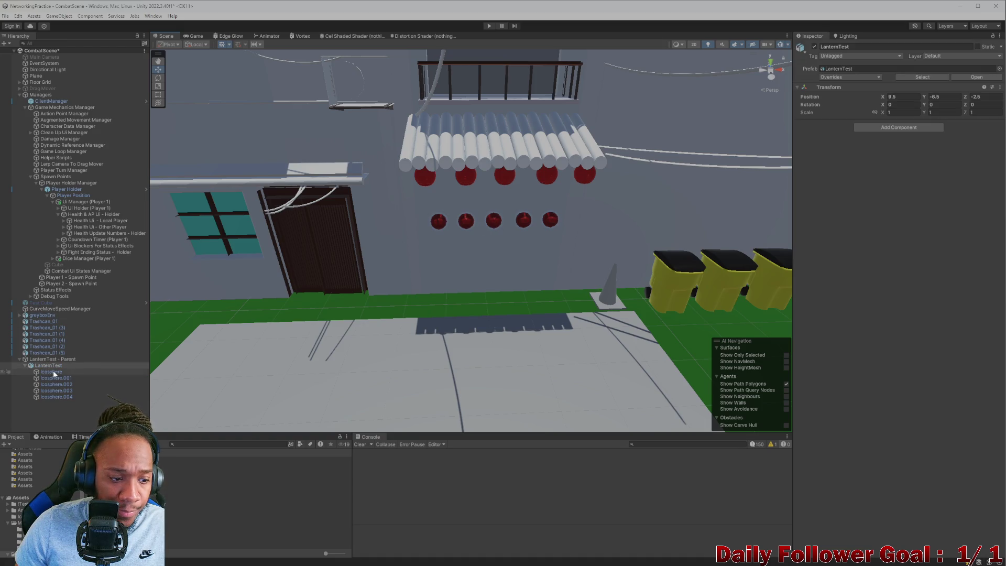
left_click(68, 359)
mouse_move(478, 210)
left_mouse_down()
mouse_move(486, 160)
mouse_move(516, 187)
mouse_move(416, 298)
left_mouse_up()
key("f")
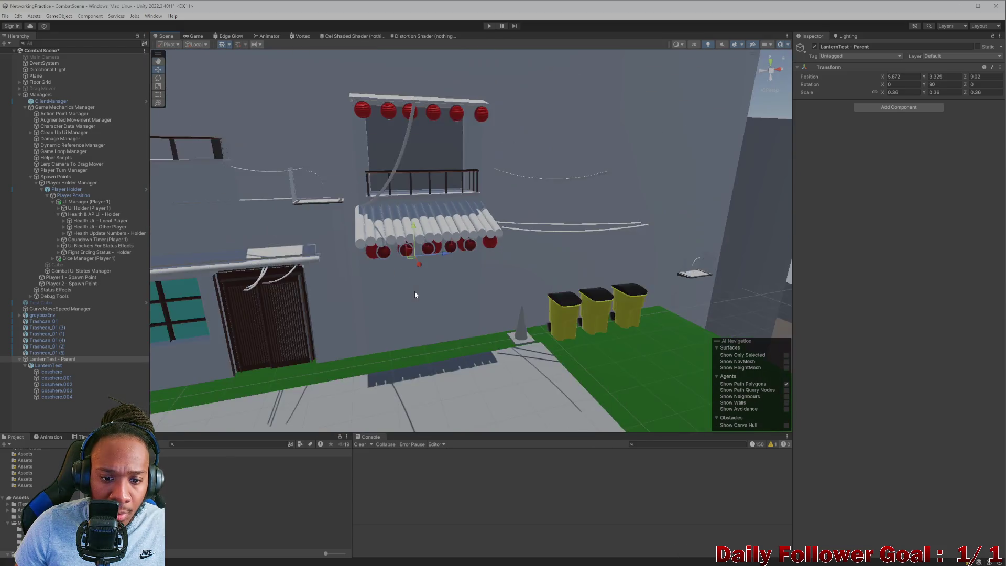
scroll(482, 314, "up", 5)
scroll(488, 308, "down", 5)
scroll(479, 300, "up", 3)
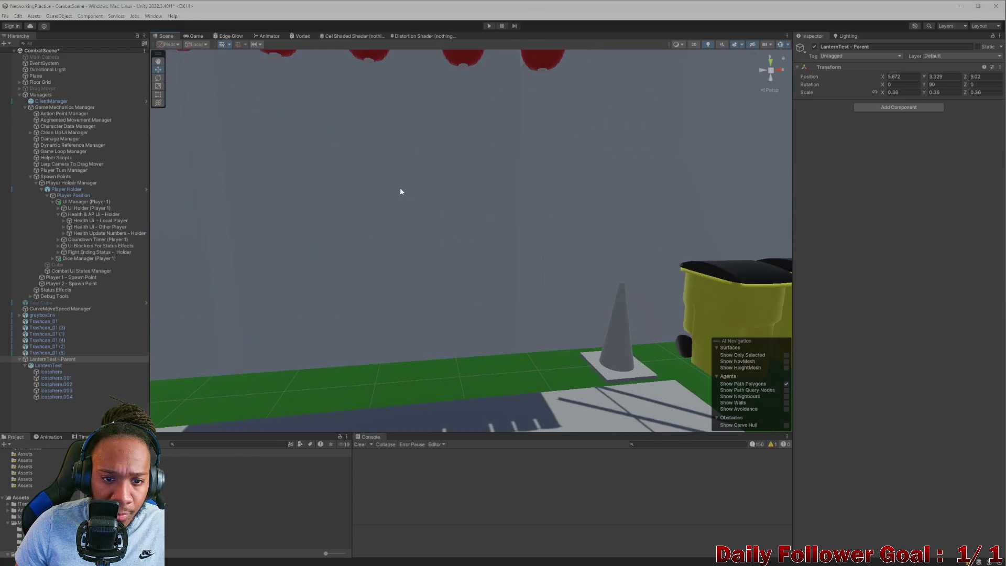
left_click_drag(402, 191, 384, 157, "alt")
scroll(384, 158, "up", 3)
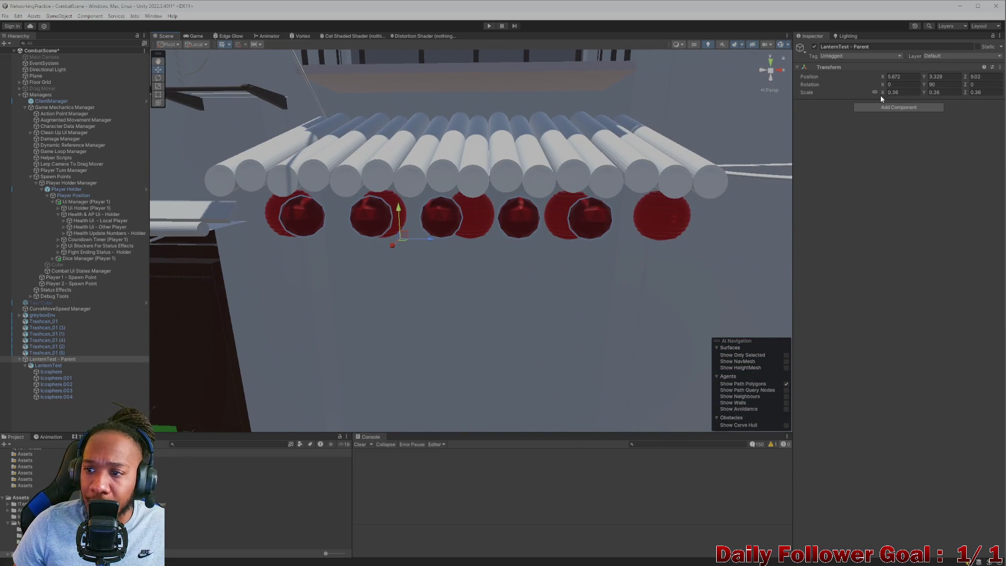
Enlarge the lanterns to a uniform 0.5 scale and lower them slightly
left_click_drag(881, 93, 887, 99)
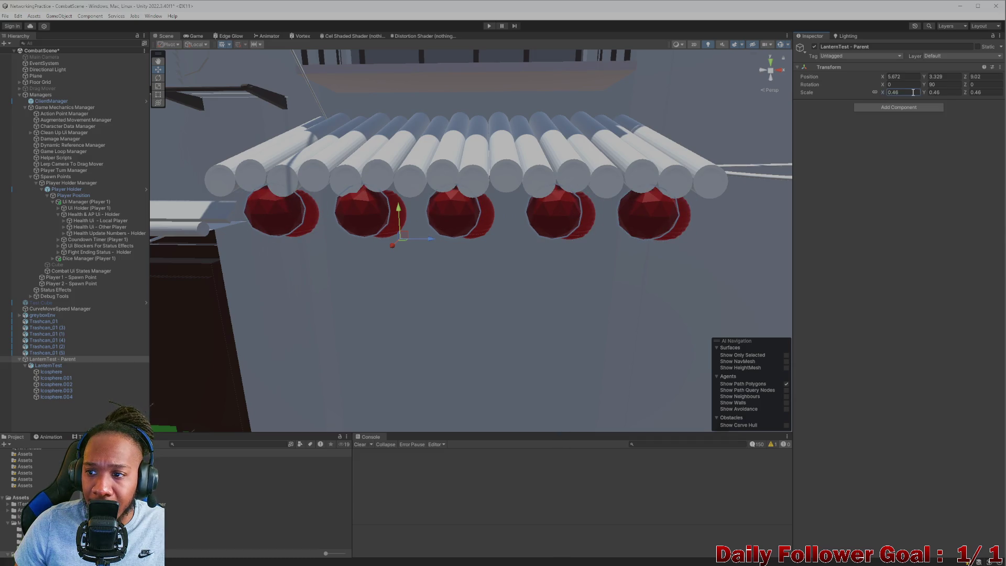
key("BackSpace")
key("BackSpace")
type("5")
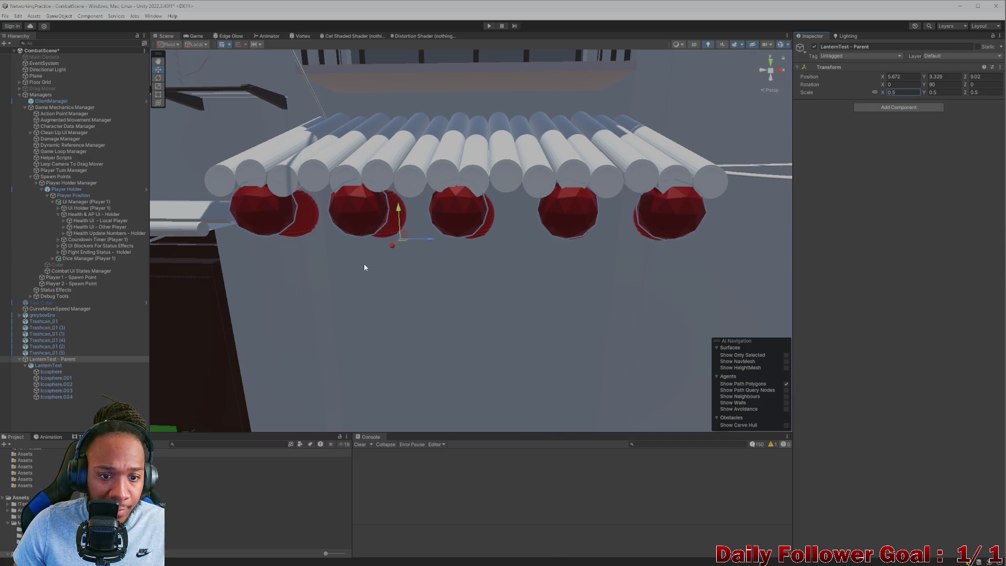
mouse_move(399, 209)
left_mouse_down()
mouse_move(411, 246)
mouse_move(433, 255)
left_mouse_up()
Nudge the lanterns along X, Z and up to sit at 5.741, 3.257, 0.221
mouse_move(433, 255)
middle_mouse_down()
mouse_move(348, 287)
mouse_move(388, 290)
middle_mouse_up()
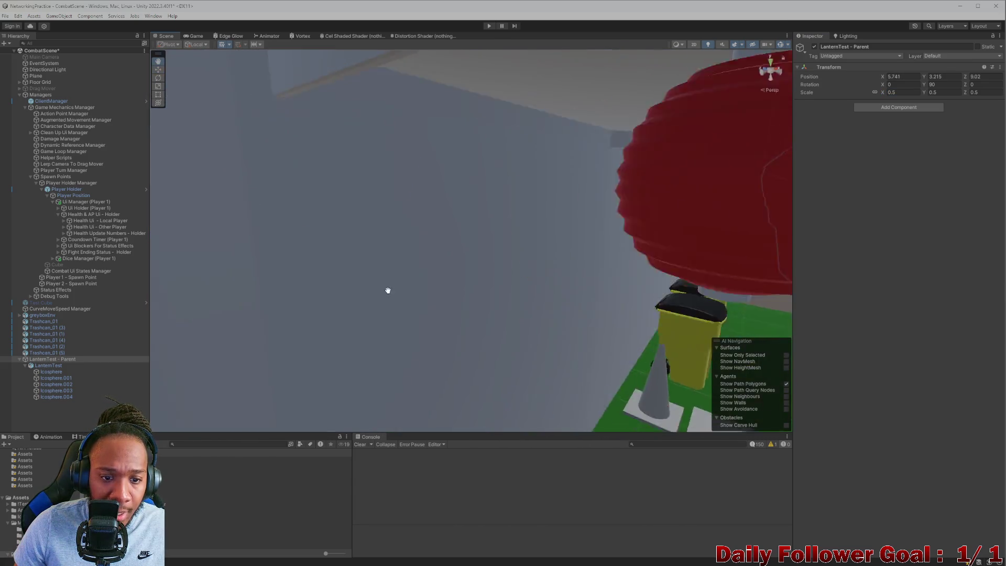
scroll(488, 287, "down", 5)
left_click_drag(547, 225, 540, 227)
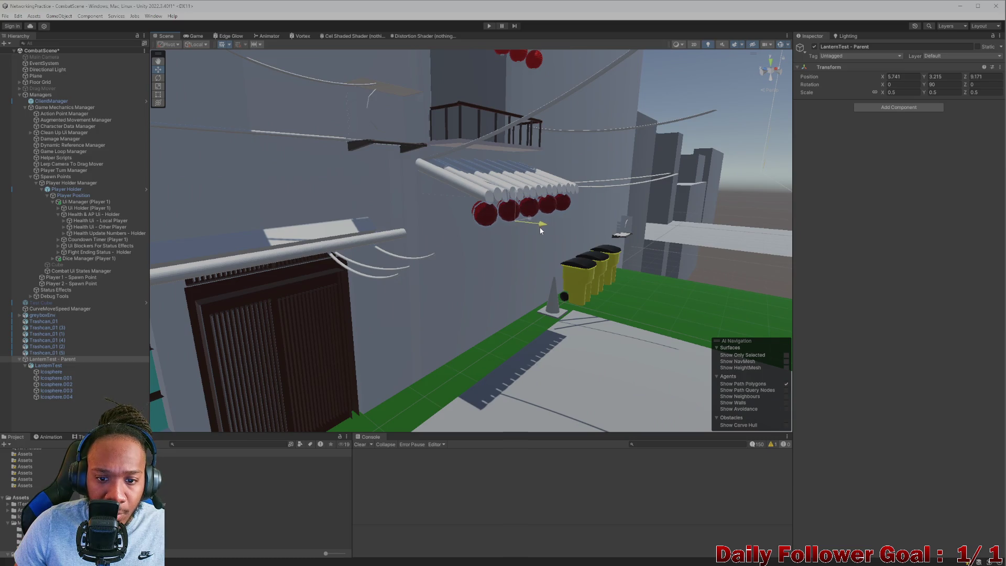
scroll(534, 225, "up", 5)
mouse_move(528, 222)
right_mouse_down()
mouse_move(651, 260)
mouse_move(379, 236)
right_mouse_up()
left_click_drag(294, 233, 292, 231)
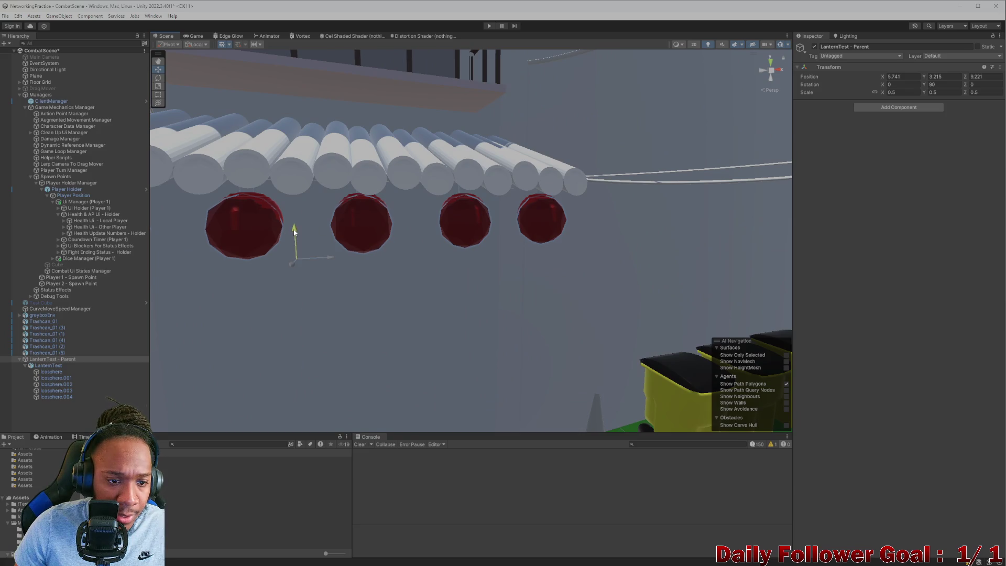
mouse_move(292, 236)
middle_mouse_down()
mouse_move(330, 240)
mouse_move(301, 235)
middle_mouse_up()
scroll(302, 236, "down", 5)
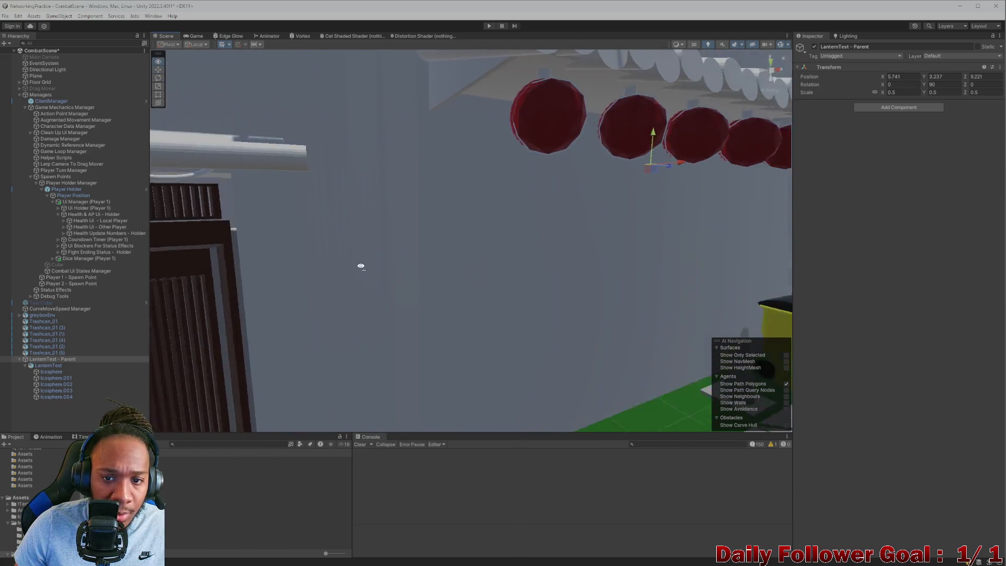
middle_click_drag(360, 266, 341, 107)
Search the project for 'light' and apply the Light material to the other four spheres
left_click(340, 99)
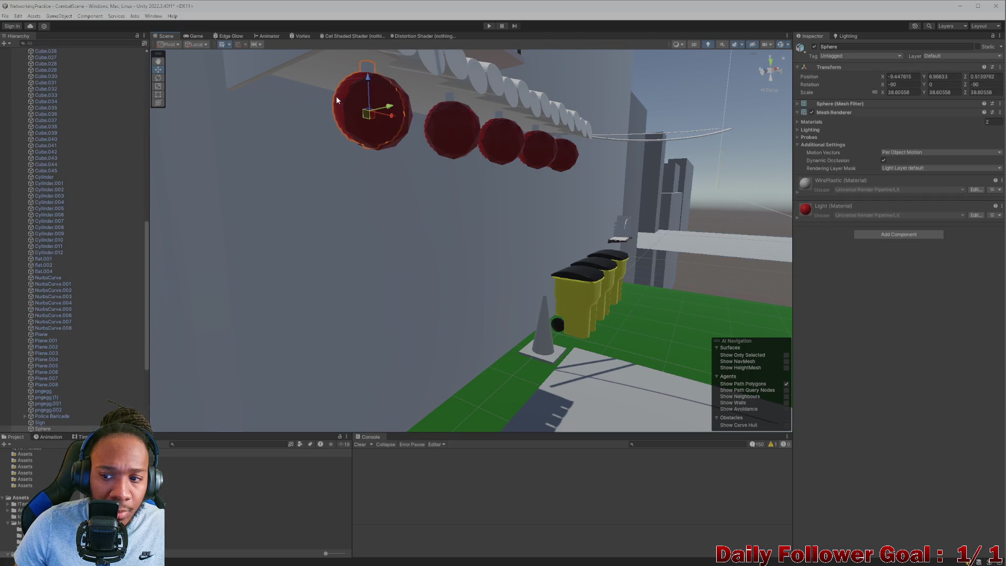
left_click(826, 215)
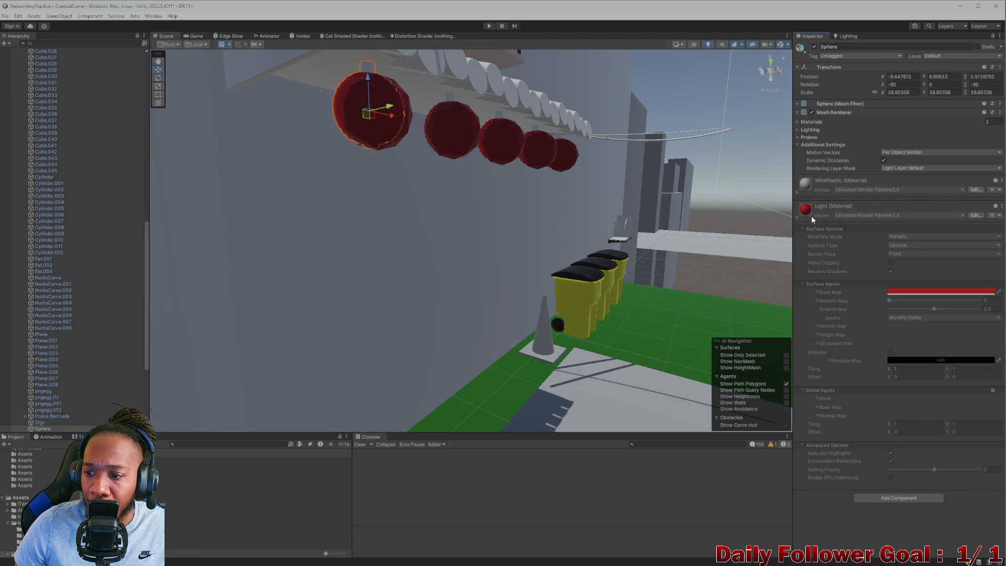
left_click(218, 444)
type("light")
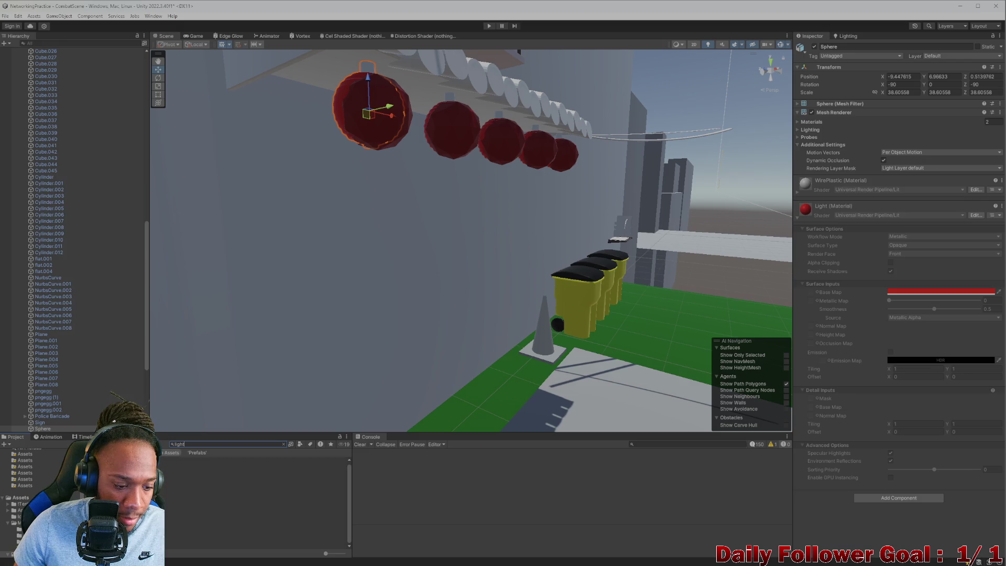
left_click(220, 491)
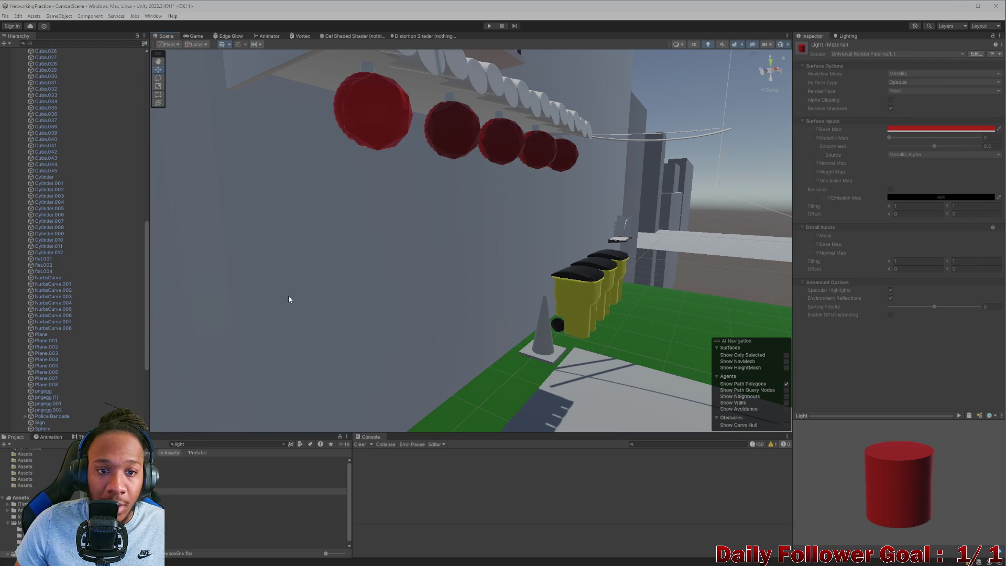
left_click_drag(240, 364, 467, 137)
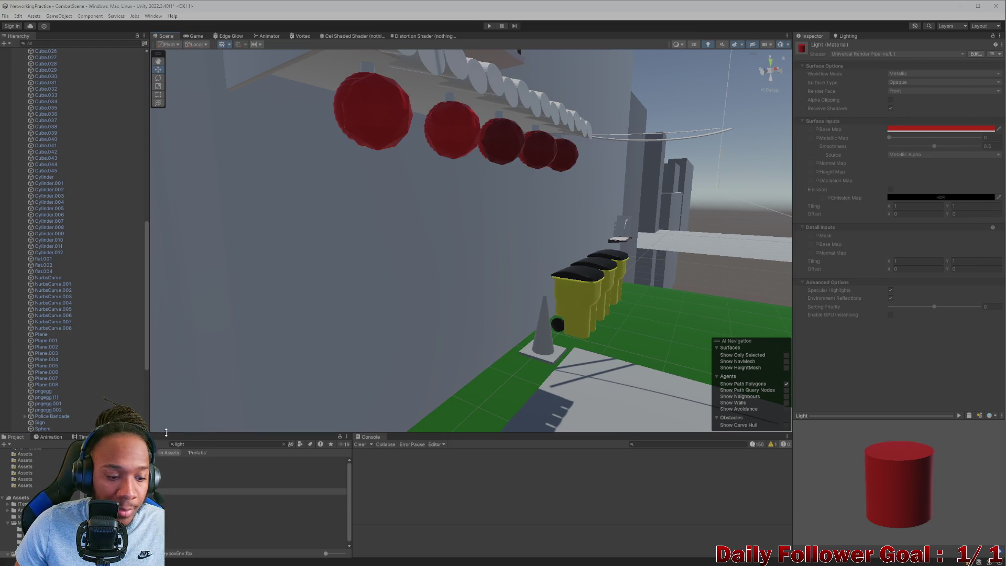
left_click_drag(252, 491, 503, 144)
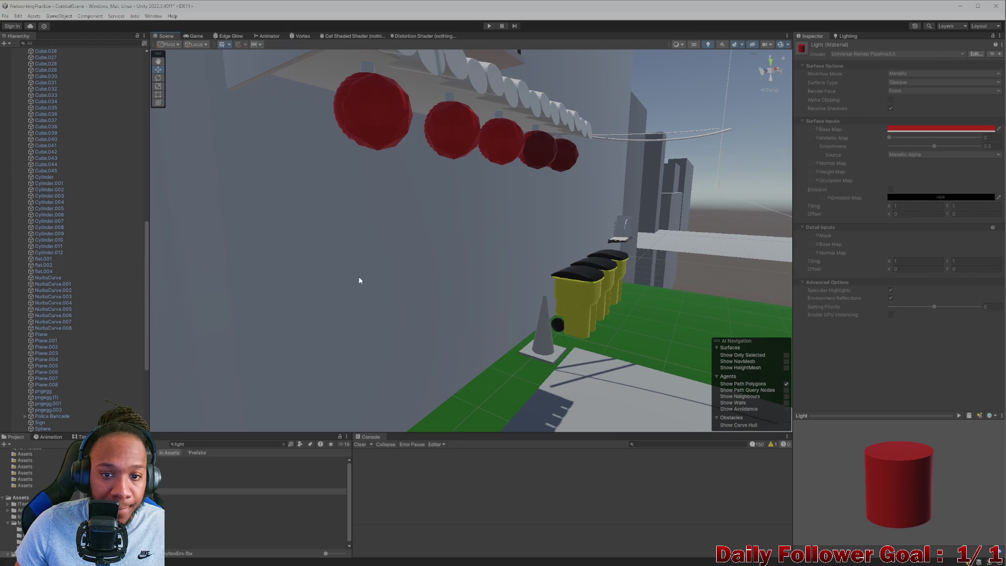
mouse_move(251, 492)
left_mouse_down()
mouse_move(463, 270)
mouse_move(539, 151)
left_mouse_up()
left_click_drag(252, 492, 571, 161)
Expand LanternTest's Icosphere children and inspect the Light material in the Inspector
left_click(364, 112)
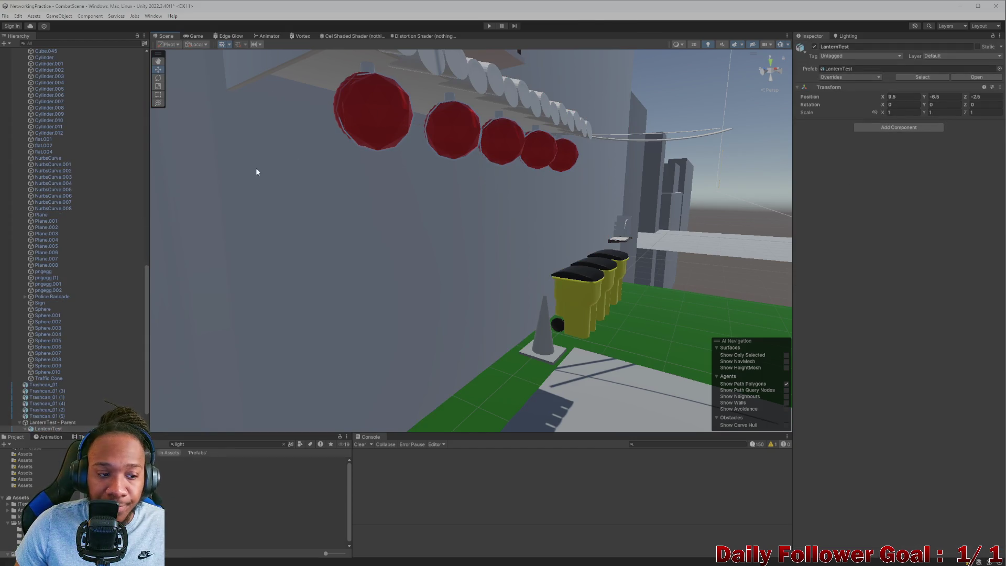
left_click(24, 429)
left_click(55, 405)
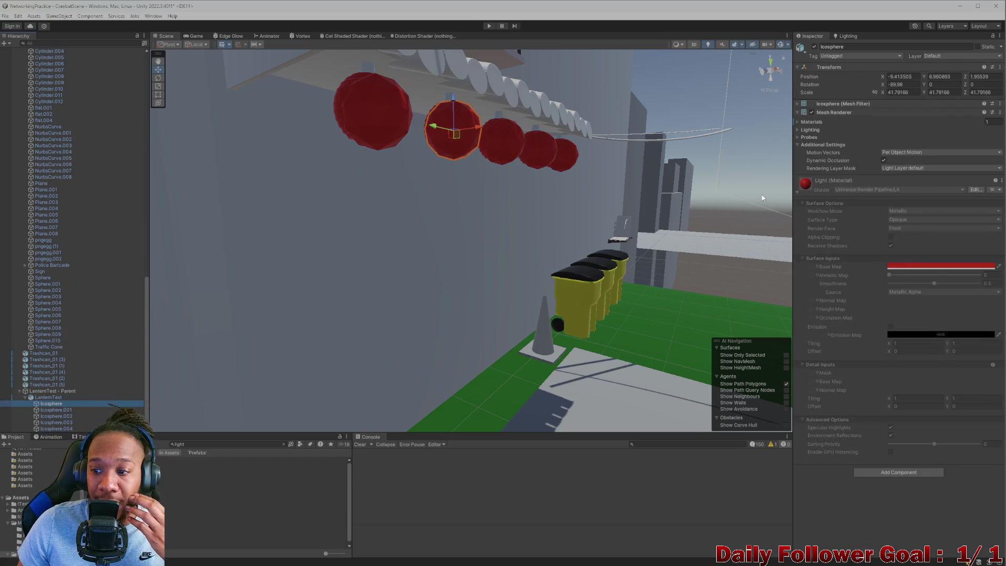
left_click(210, 491)
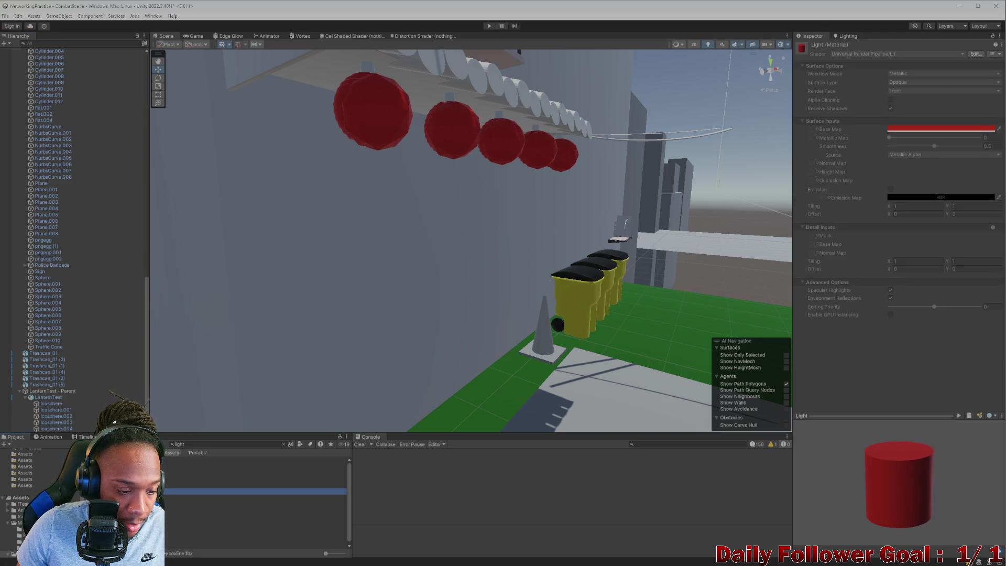
left_click(210, 498)
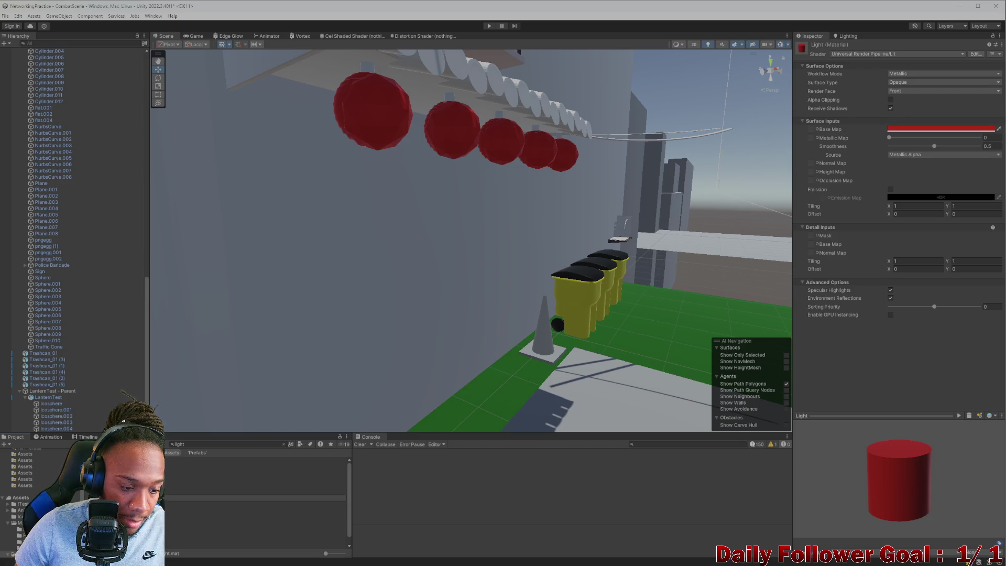
Apply the LanternTestLight material to three lantern spheres
left_click(236, 491)
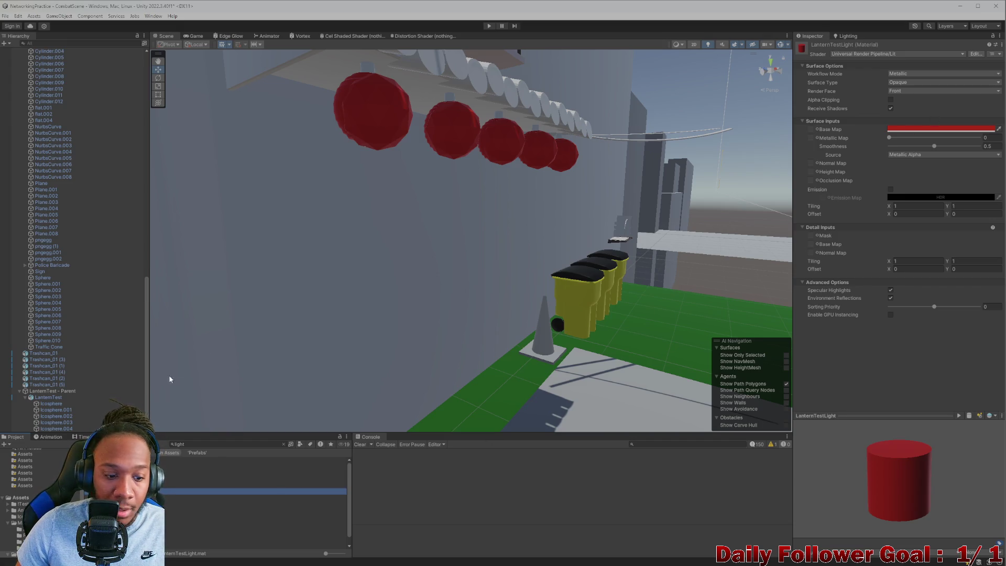
left_click_drag(192, 413, 404, 112)
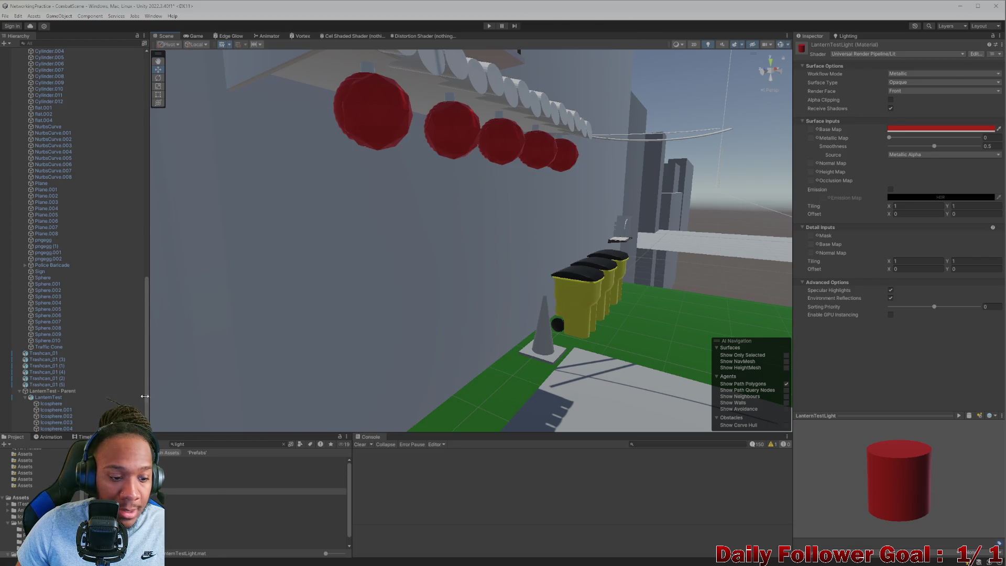
mouse_move(236, 492)
left_mouse_down()
mouse_move(465, 180)
mouse_move(466, 137)
left_mouse_up()
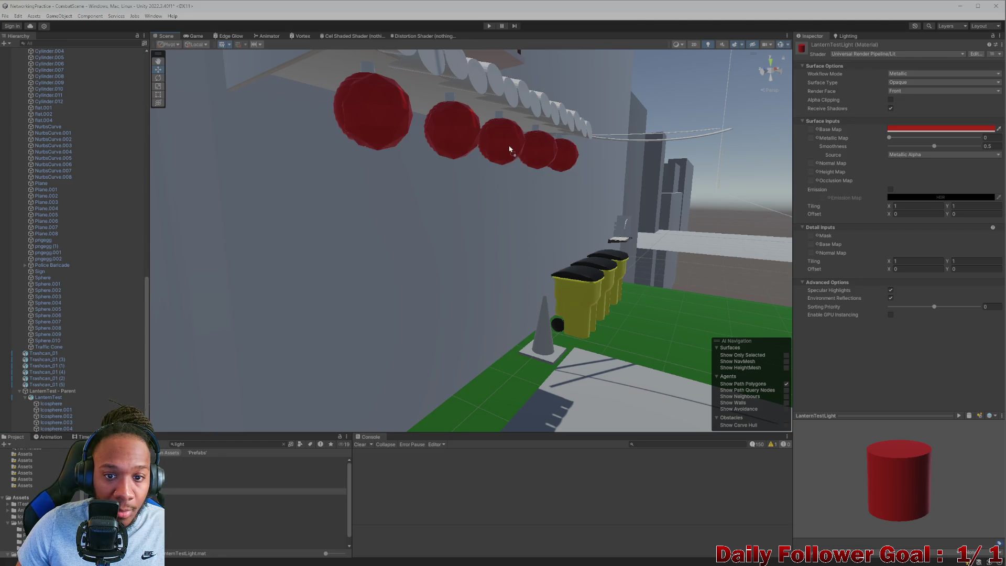
mouse_move(236, 492)
left_mouse_down()
mouse_move(550, 162)
mouse_move(573, 157)
left_mouse_up()
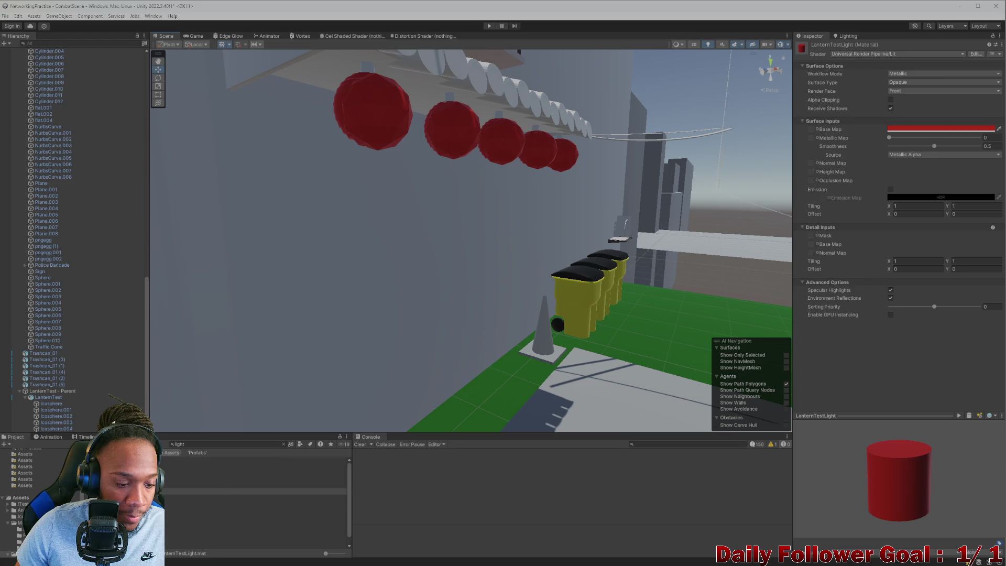
Clear the 'light' Project search and browse the Prefabs folder
scroll(21, 482, "down", 2)
scroll(21, 483, "down", 2)
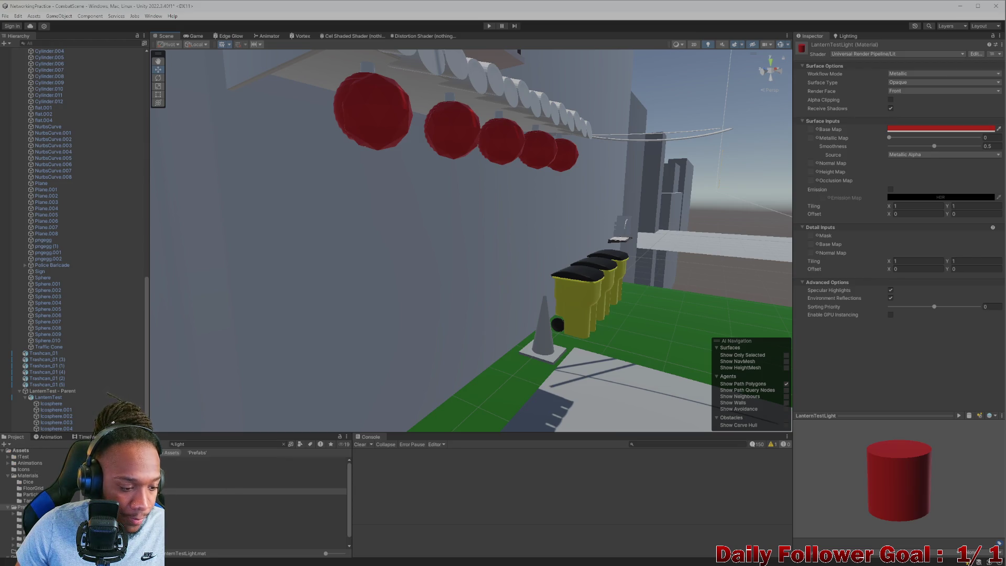
scroll(21, 483, "down", 4)
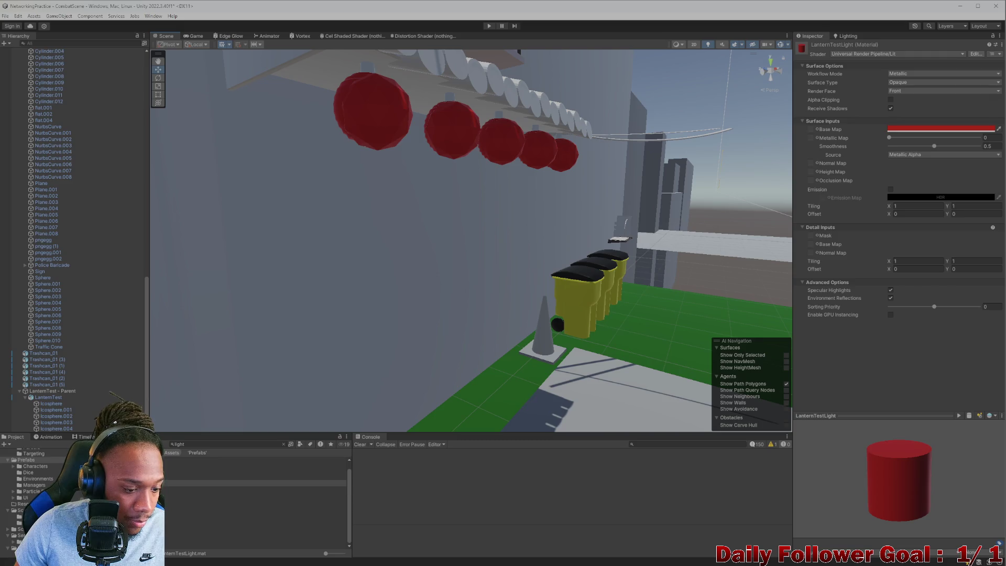
scroll(257, 487, "up", 1)
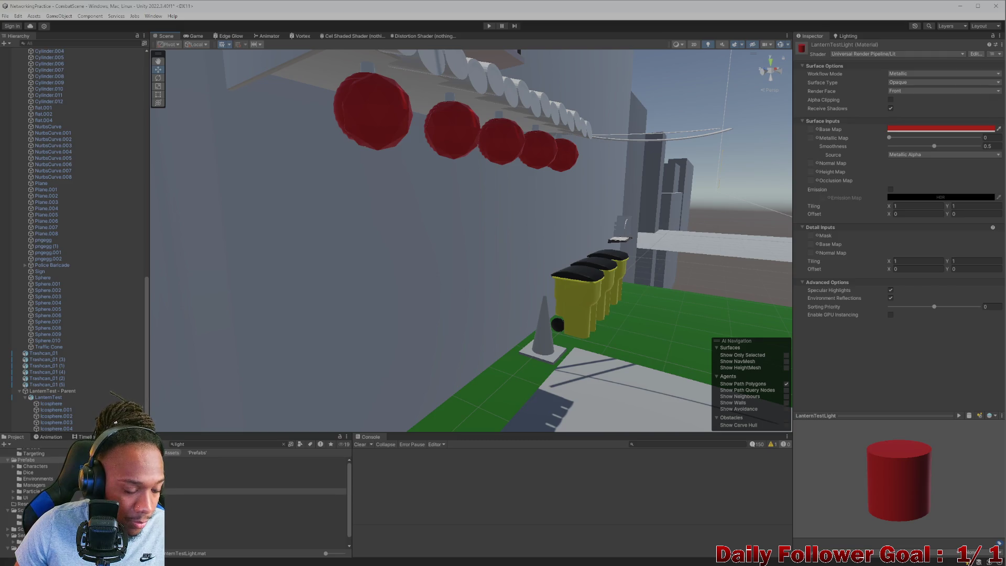
left_click(284, 445)
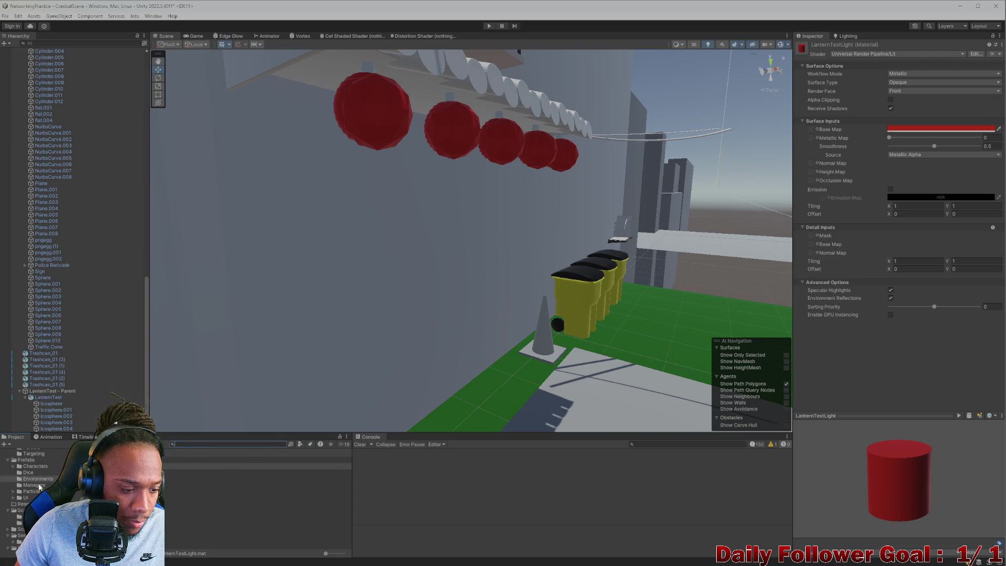
scroll(50, 485, "up", 2)
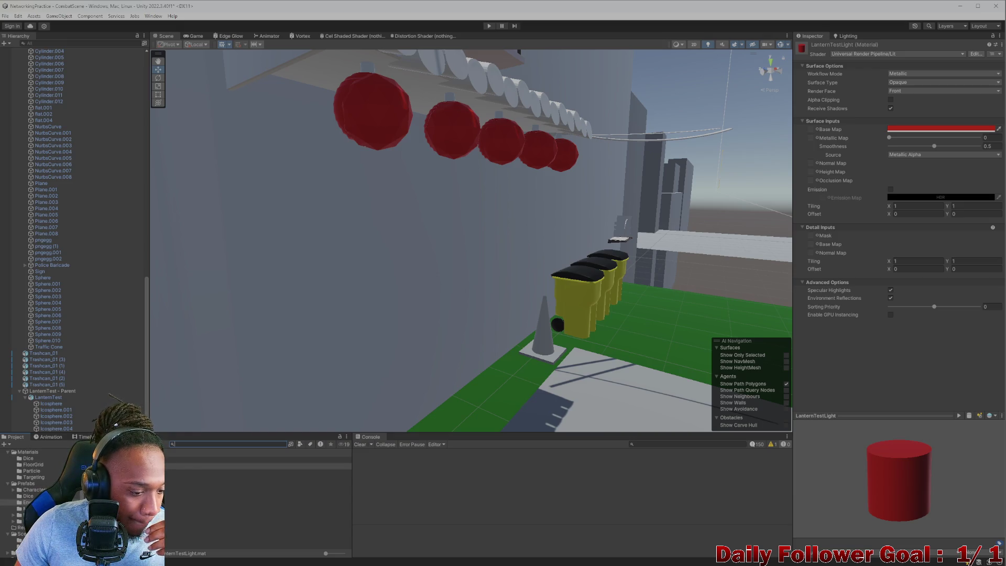
key("Down")
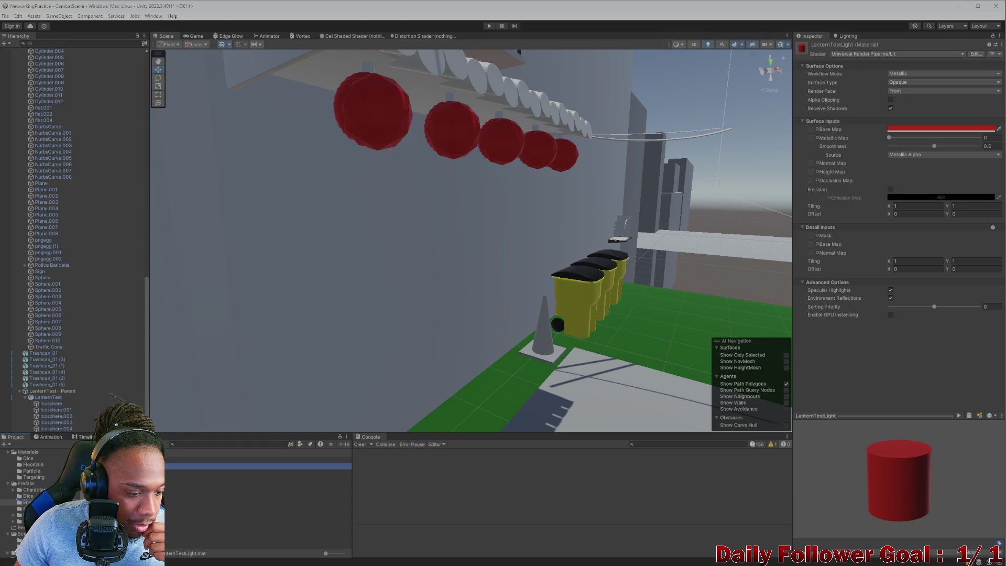
left_click(27, 483)
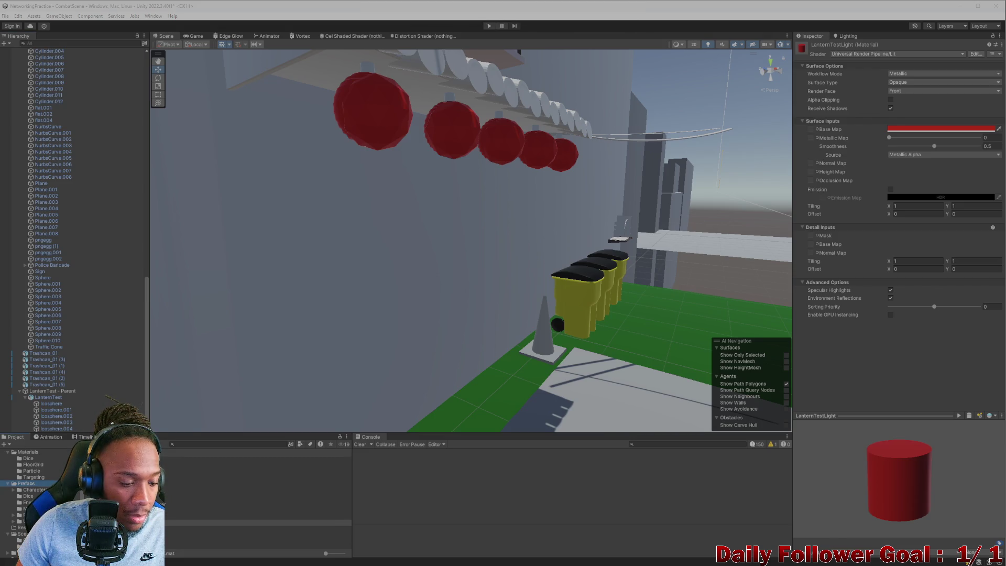
Assign the lantern normal map texture as the LanternTestLight material's detail normal map, then view the lantern row
left_click(256, 523)
mouse_move(257, 523)
left_mouse_down()
mouse_move(472, 393)
mouse_move(812, 254)
left_mouse_up()
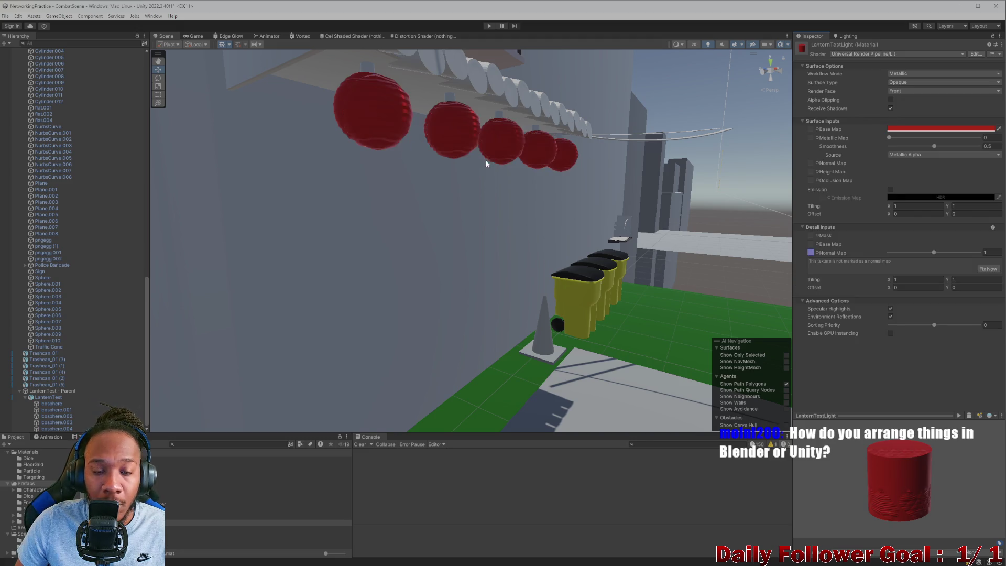
mouse_move(488, 162)
right_mouse_down()
mouse_move(417, 168)
mouse_move(447, 90)
mouse_move(506, 105)
mouse_move(510, 95)
mouse_move(407, 99)
mouse_move(422, 113)
right_mouse_up()
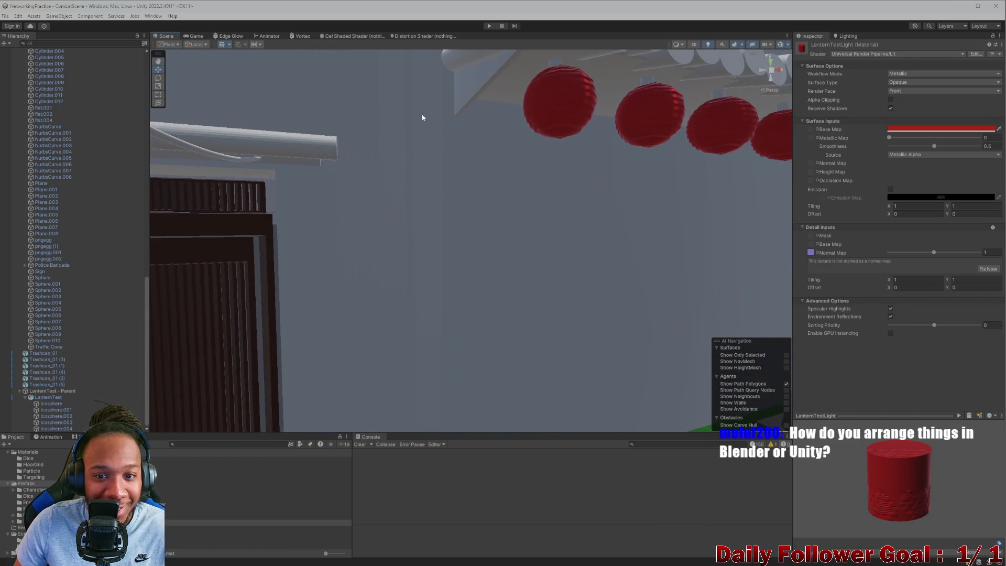
mouse_move(548, 104)
right_mouse_down()
mouse_move(520, 222)
mouse_move(548, 209)
mouse_move(451, 175)
mouse_move(380, 181)
mouse_move(467, 225)
mouse_move(580, 219)
right_mouse_up()
mouse_move(610, 183)
right_mouse_down()
mouse_move(524, 252)
mouse_move(448, 286)
mouse_move(413, 244)
mouse_move(438, 194)
mouse_move(440, 207)
mouse_move(551, 262)
mouse_move(348, 153)
mouse_move(357, 157)
right_mouse_up()
scroll(356, 157, "down", 5)
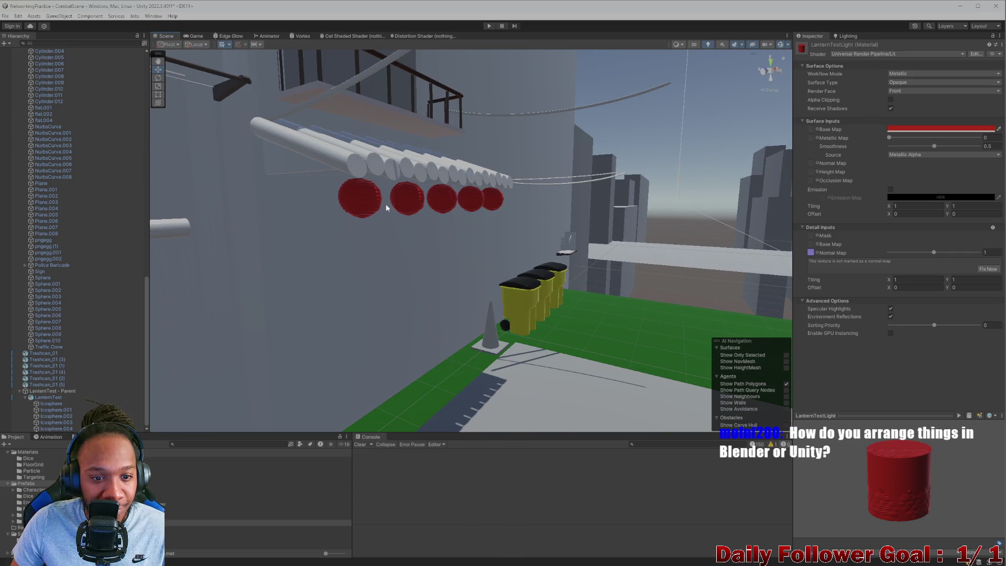
Select the second lantern sphere and deactivate the Icosphere lantern
left_click(403, 199)
left_click(414, 204)
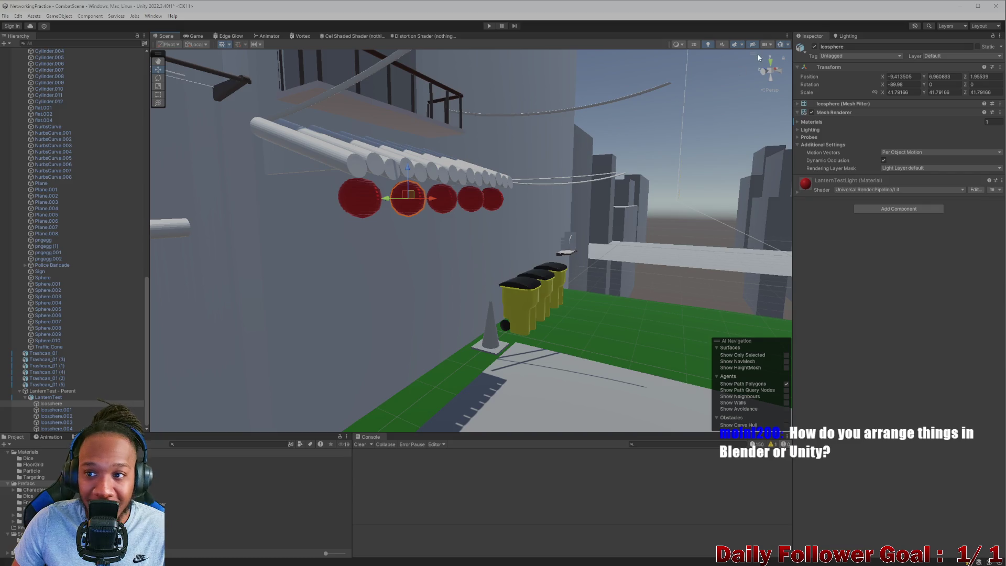
left_click(815, 46)
scroll(433, 215, "up", 3)
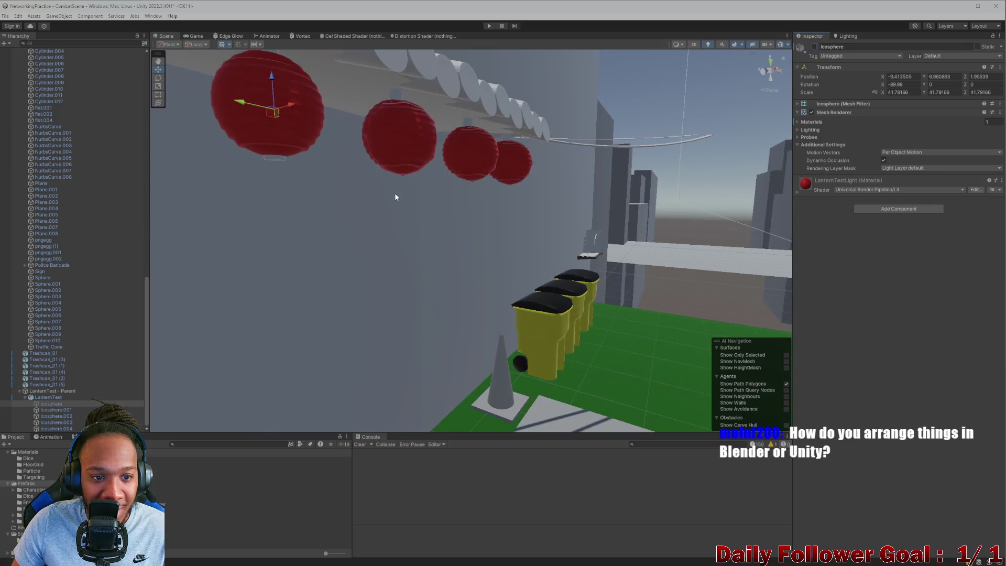
Inspect the LanternTest prefab root, the middle lantern Icosphere.001 and the alley floor Plane
left_click(419, 146)
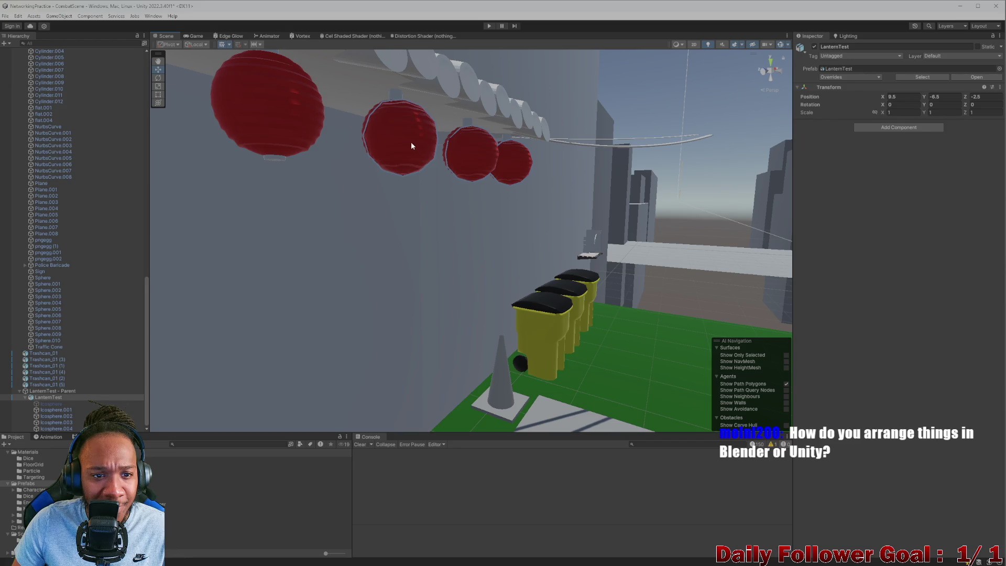
scroll(411, 142, "down", 3)
scroll(422, 202, "up", 3)
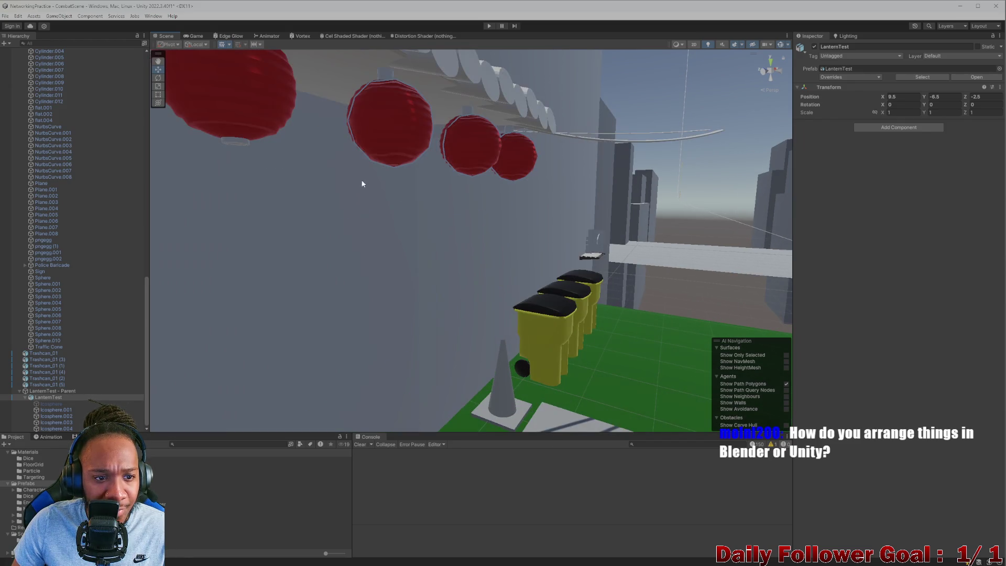
scroll(451, 151, "down", 3)
left_click(439, 191)
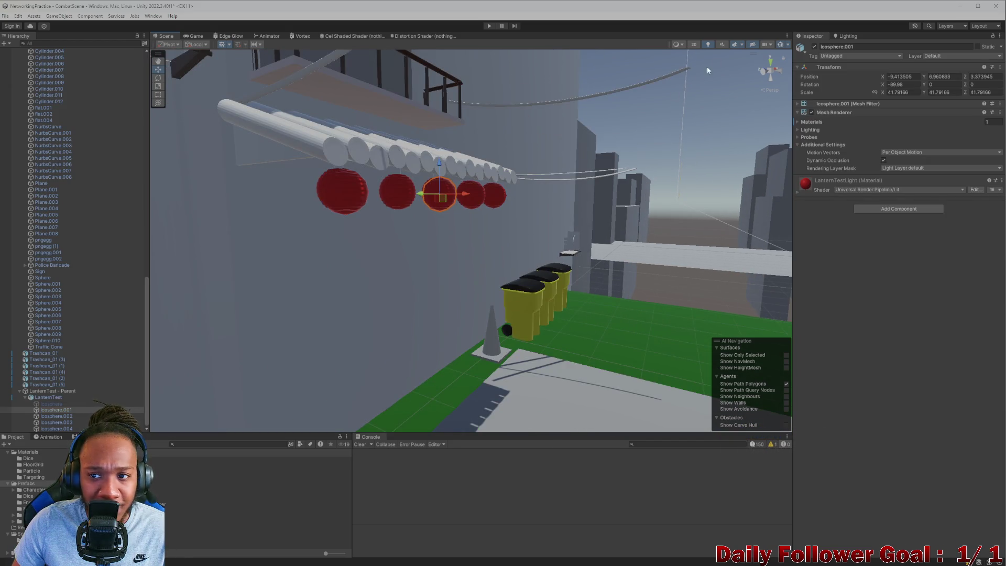
left_click(445, 317)
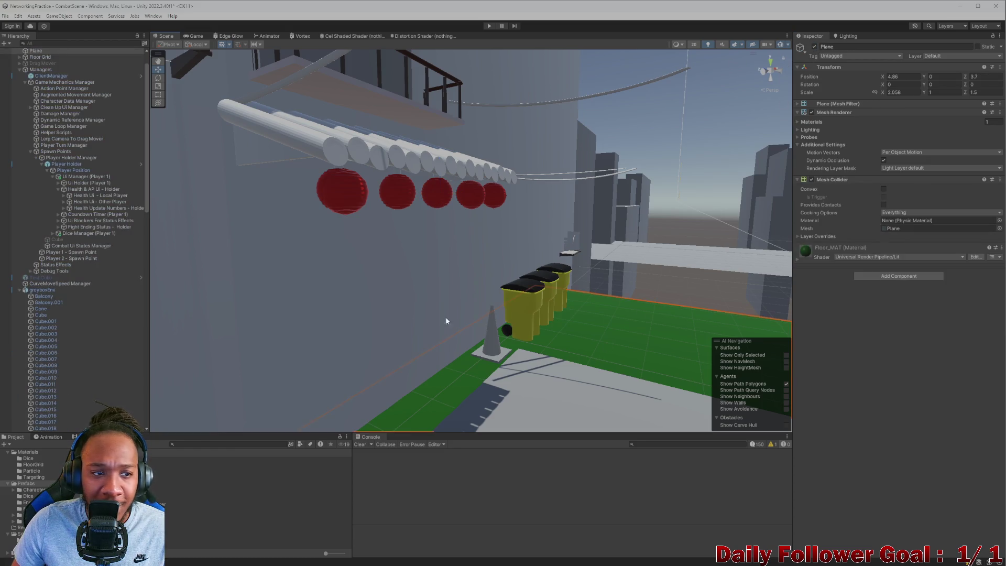
scroll(391, 254, "down", 3)
scroll(75, 158, "up", 2)
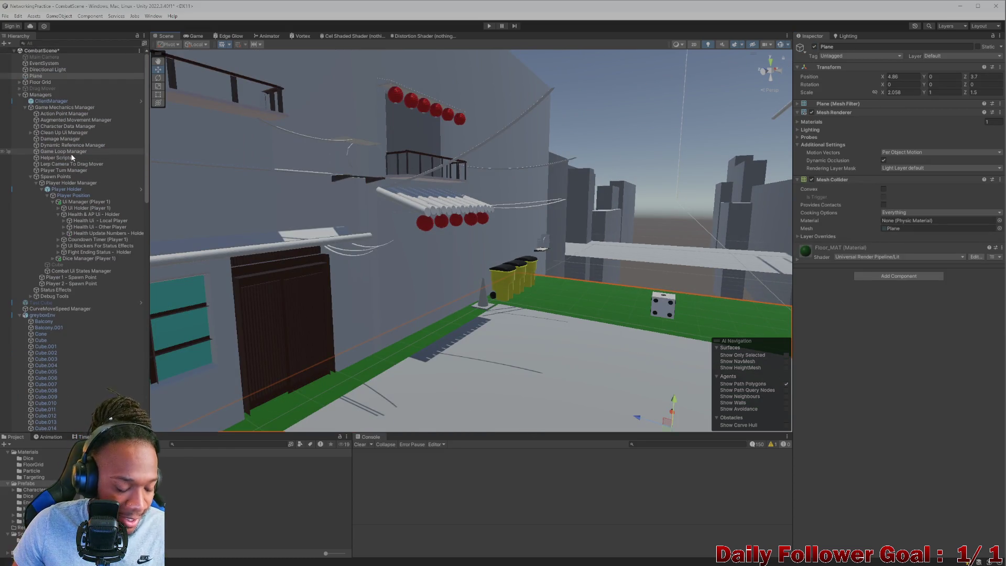
Save CombatScene, open the Lobby scene found by searching 'OB', and shrink Unity to reveal Blender
key("ctrl+s")
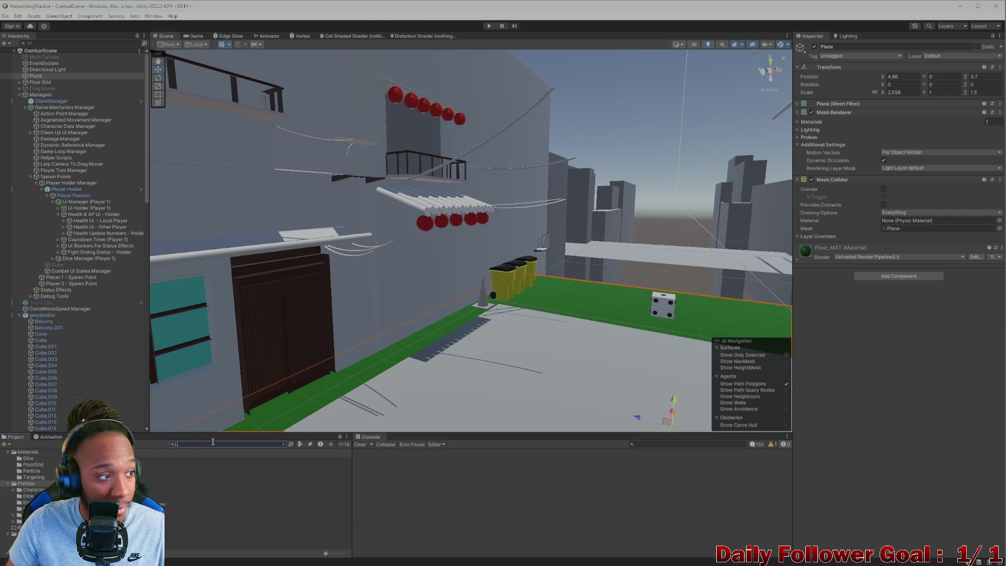
type("OBB")
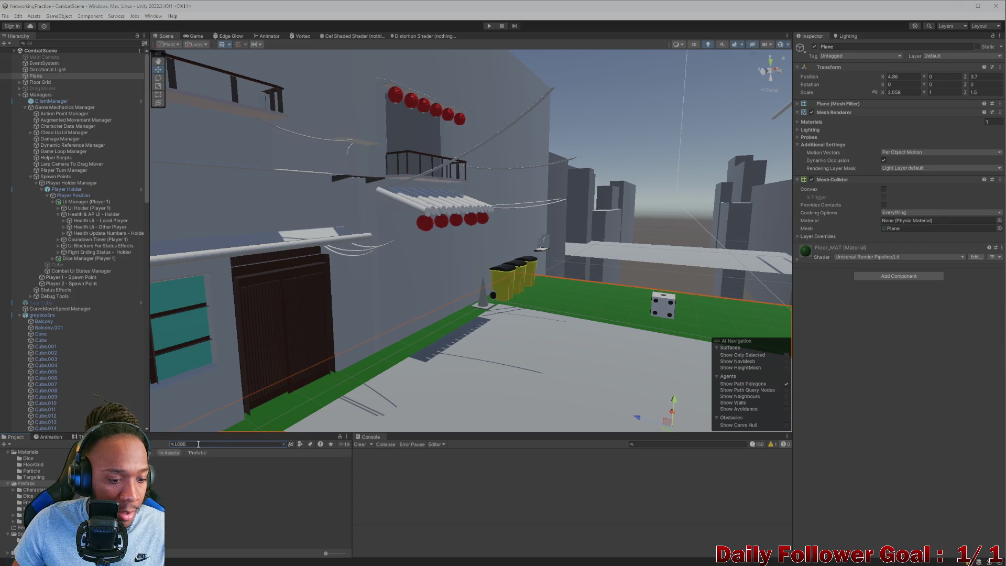
double_click(252, 466)
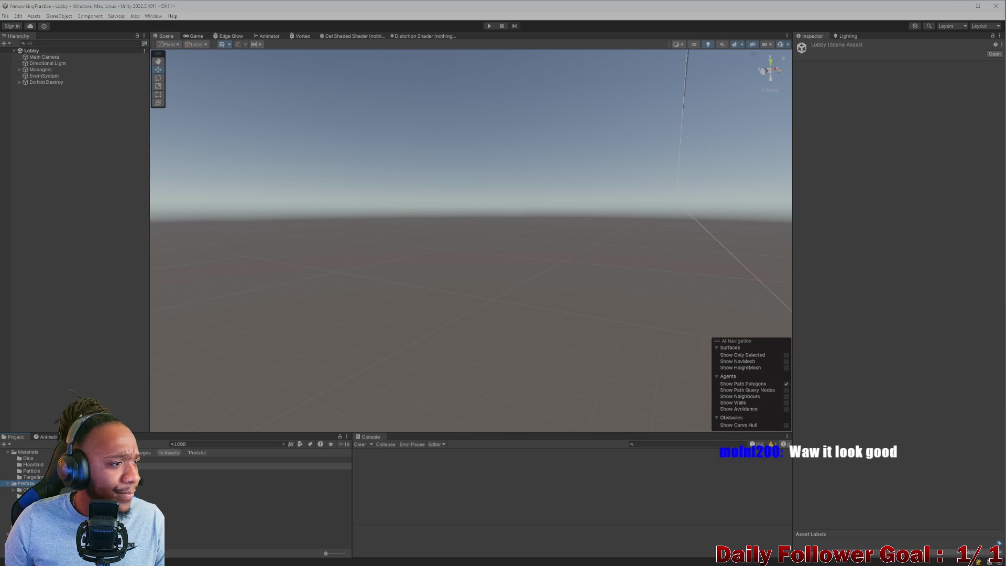
mouse_move(398, 5)
left_mouse_down()
mouse_move(435, 8)
mouse_move(388, 82)
mouse_move(288, 42)
mouse_move(287, 19)
left_mouse_up()
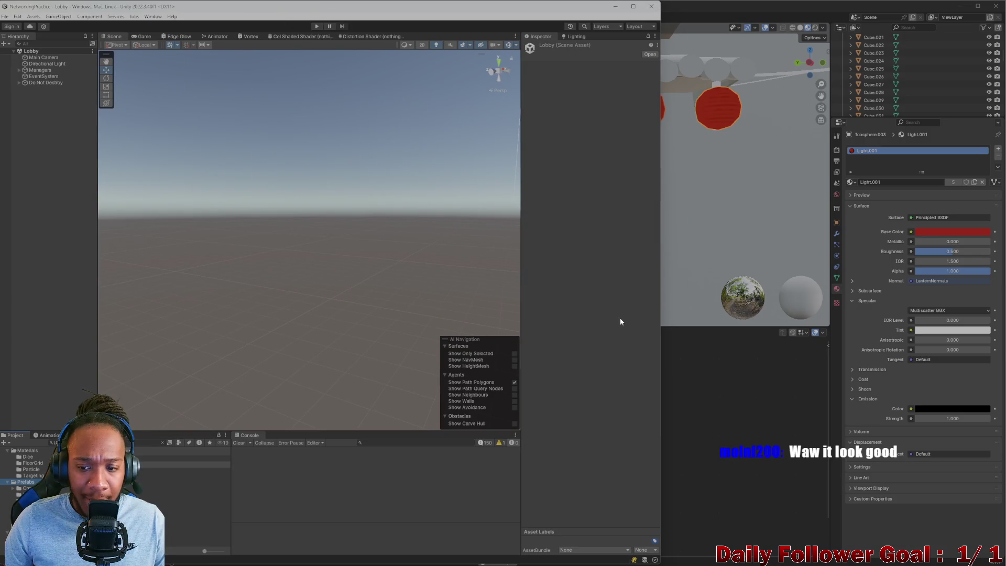
mouse_move(583, 563)
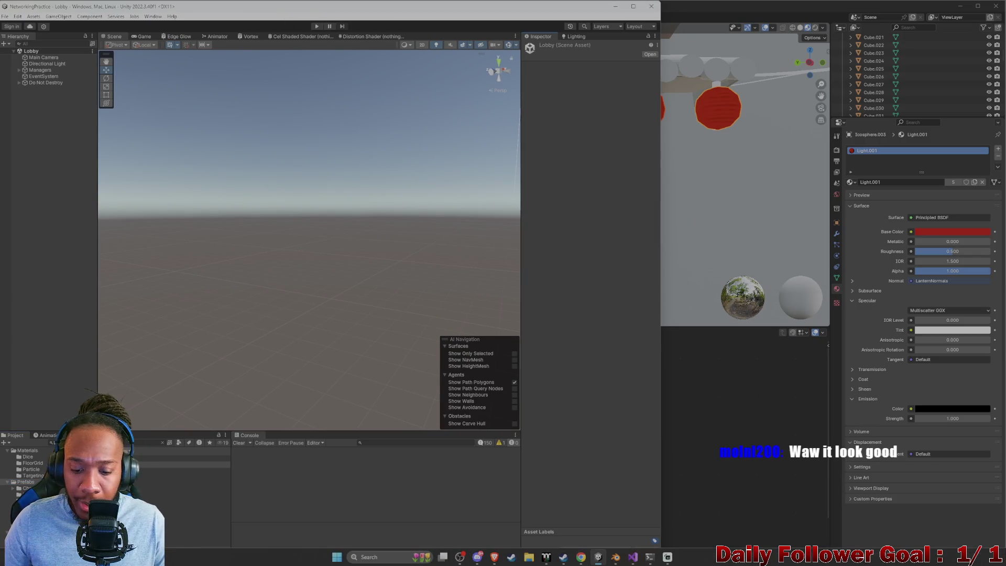
Bring Blender forward briefly, then return the Unity editor to the front
left_click(619, 558)
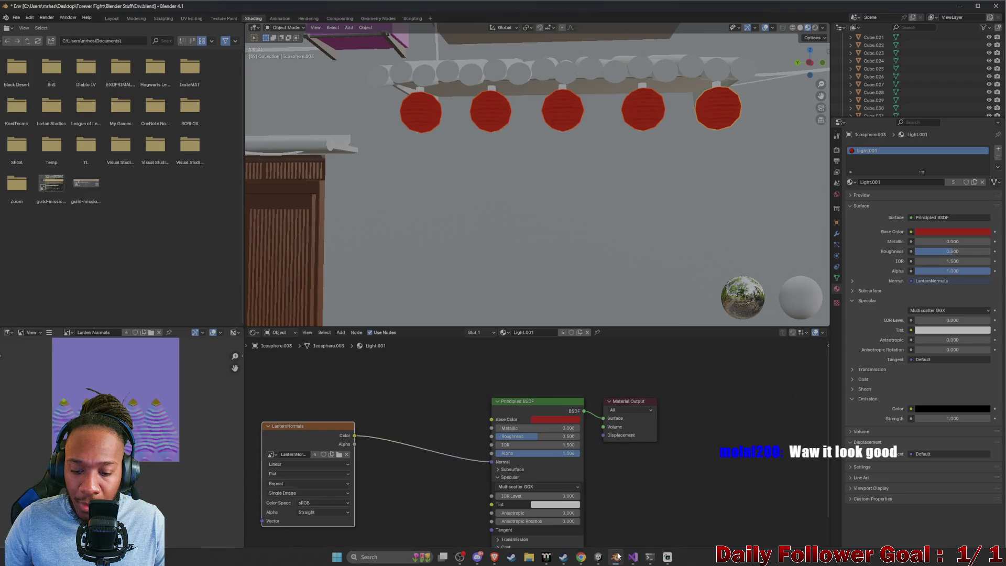
left_click(598, 557)
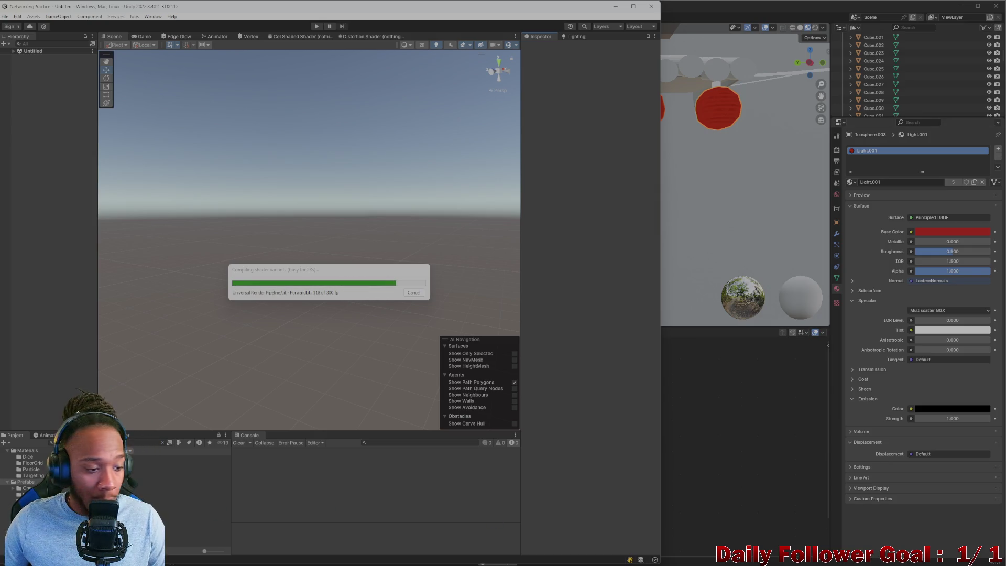
Bring Blender forward and minimise it so Unity and the launching build are visible
mouse_move(342, 565)
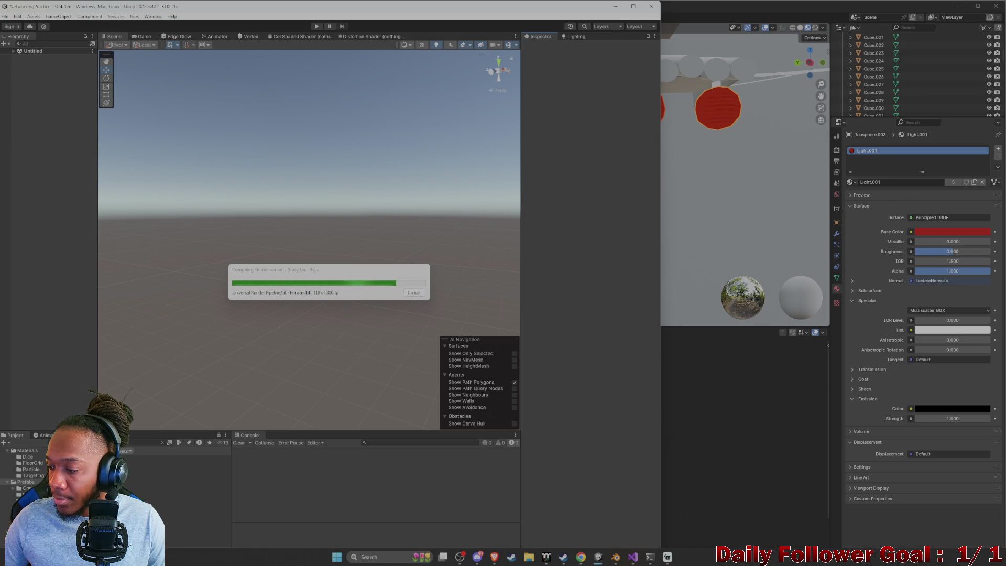
left_click(763, 404)
left_click(957, 8)
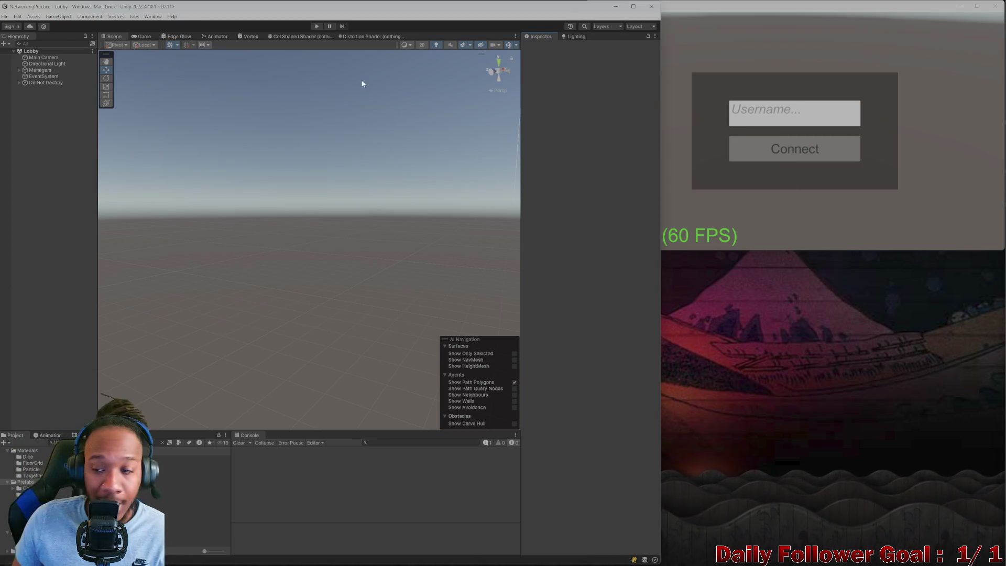
Enter Play mode and connect the editor player and the build player, entering a player name
left_click(318, 24)
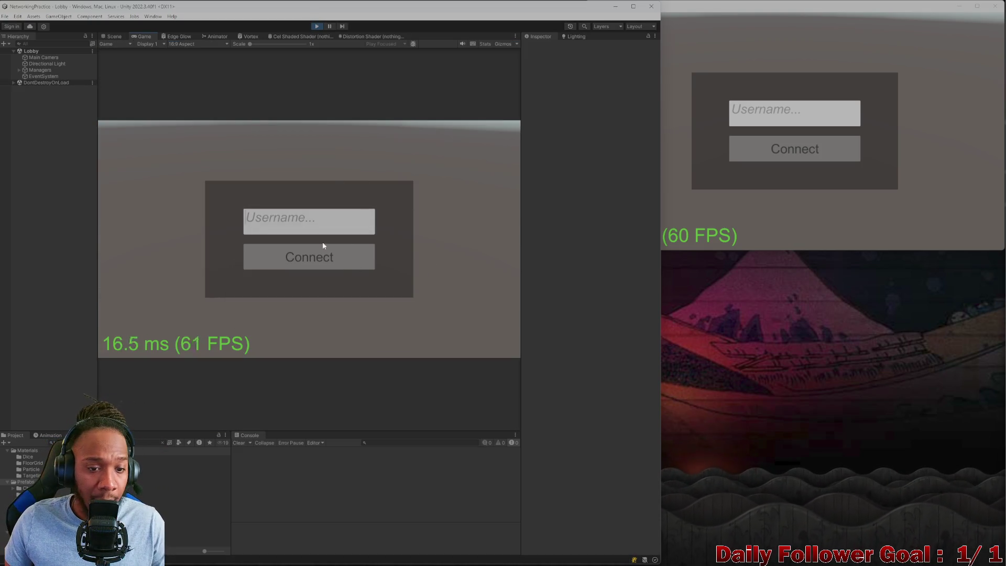
left_click(323, 245)
left_click(794, 113)
type("Brix")
left_click(807, 156)
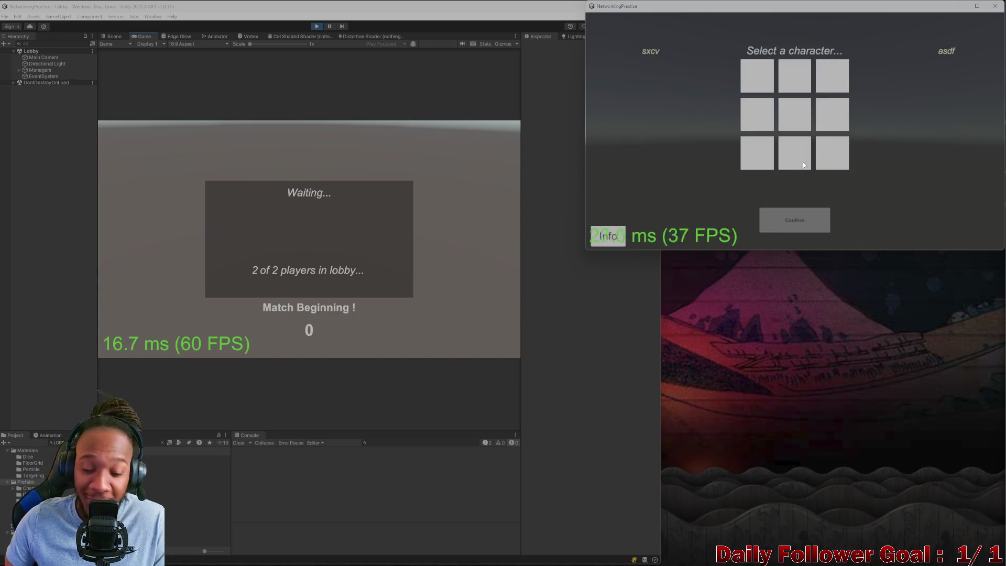
Choose The Brawn in the editor and the top-left character in the build, then confirm
left_click(303, 186)
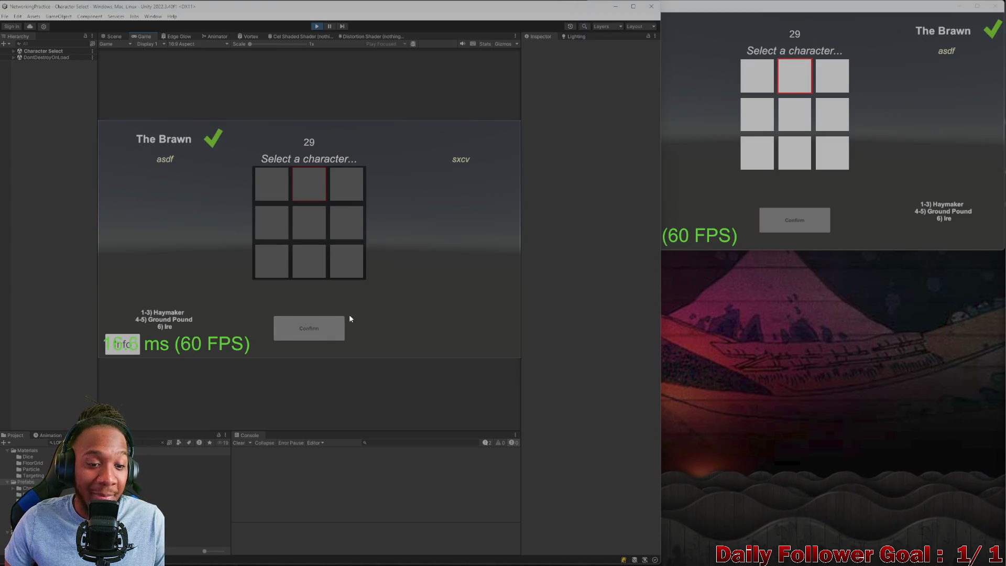
left_click(765, 67)
left_click(822, 216)
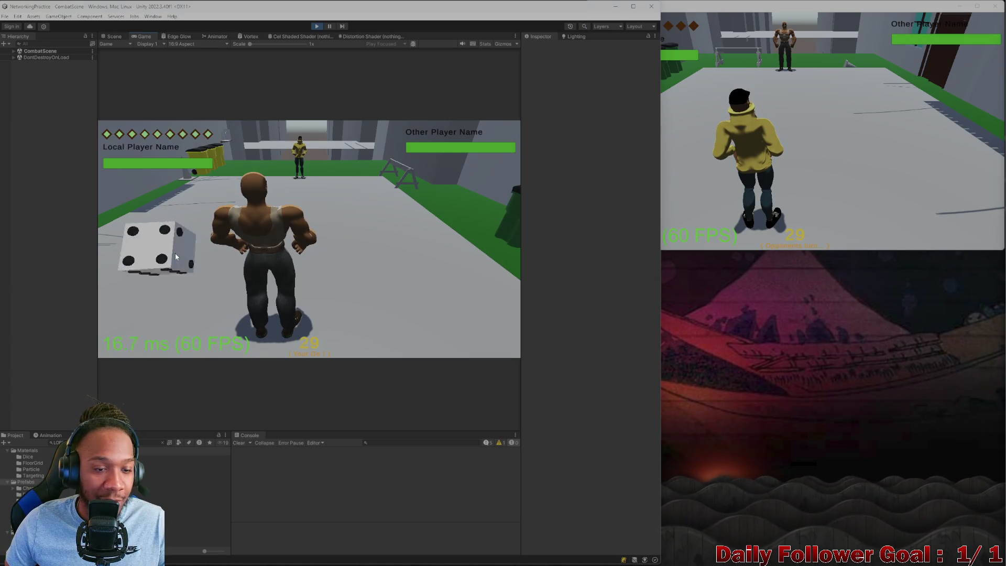
Roll the die, move the first player's character and end its turn
left_click(176, 254)
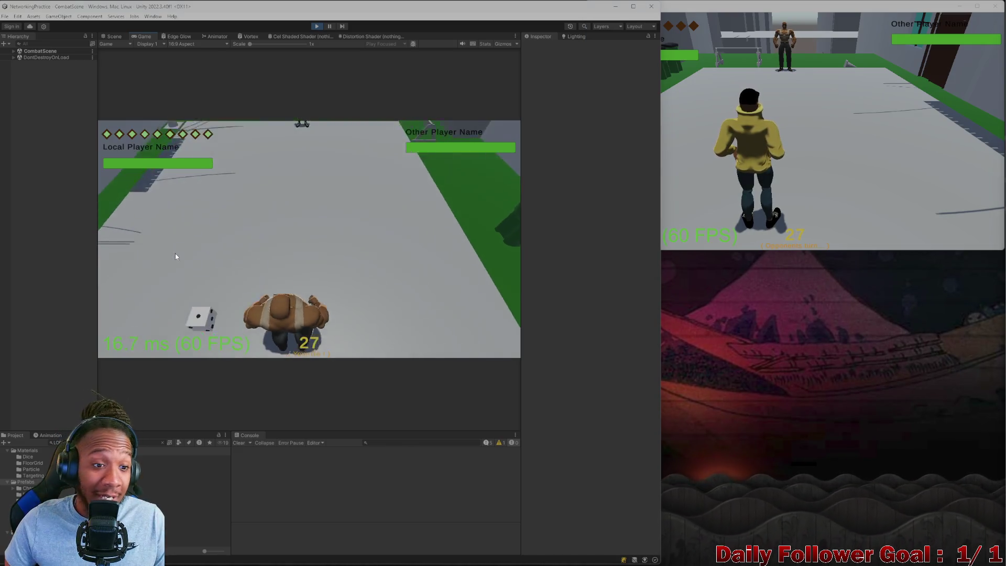
left_click(157, 283)
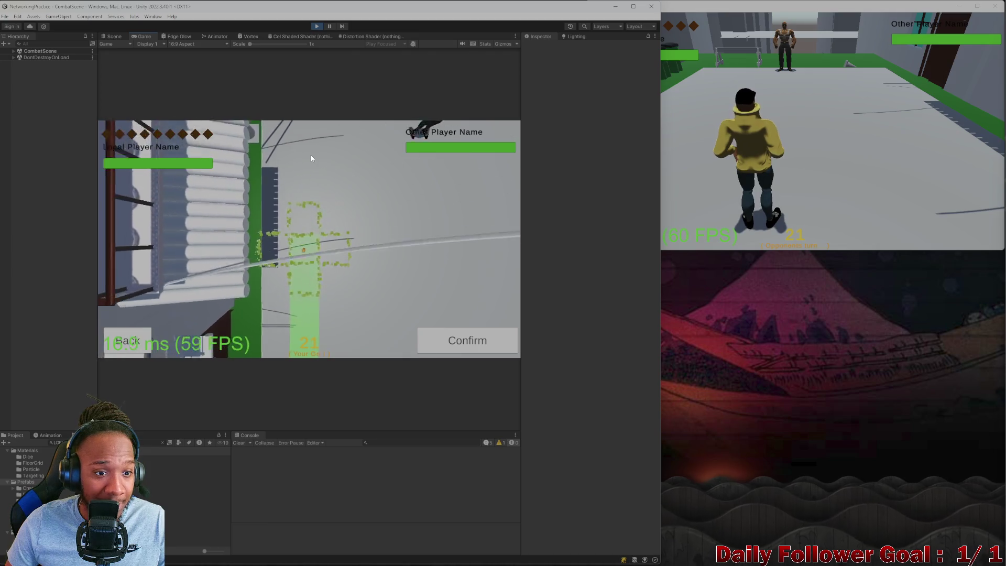
left_click(482, 342)
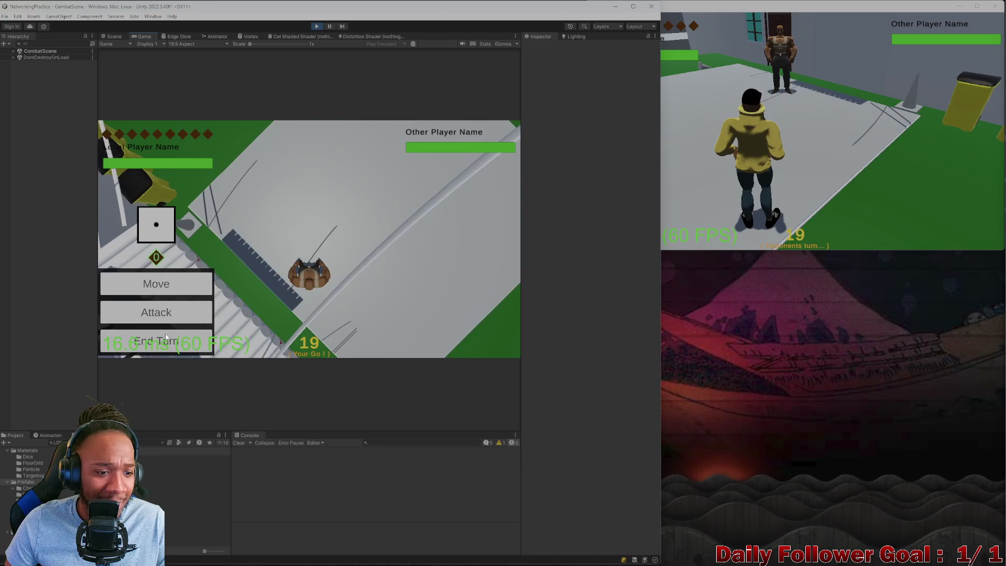
left_click(165, 337)
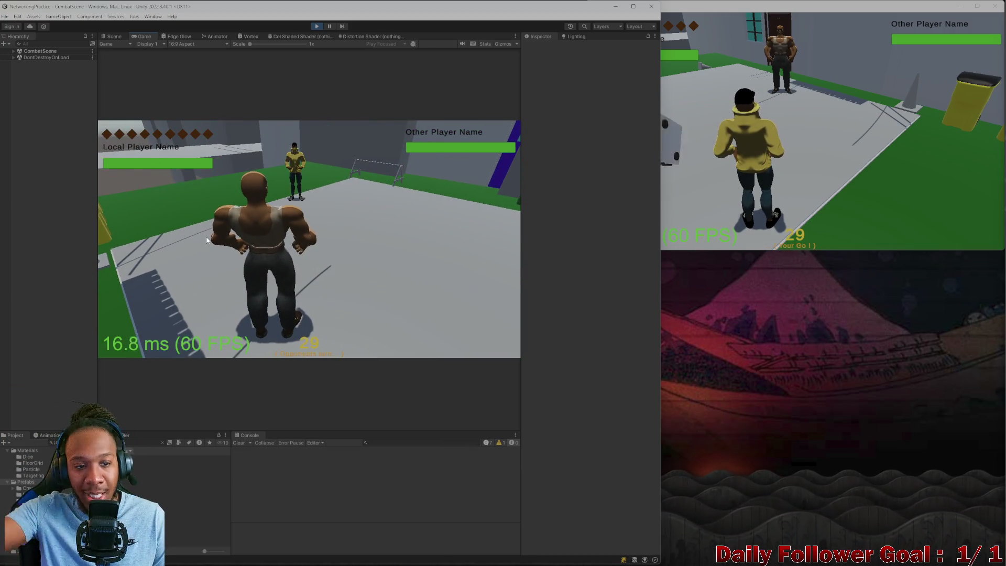
In the build window, move the second player's character twice and end its turn
left_click(790, 166)
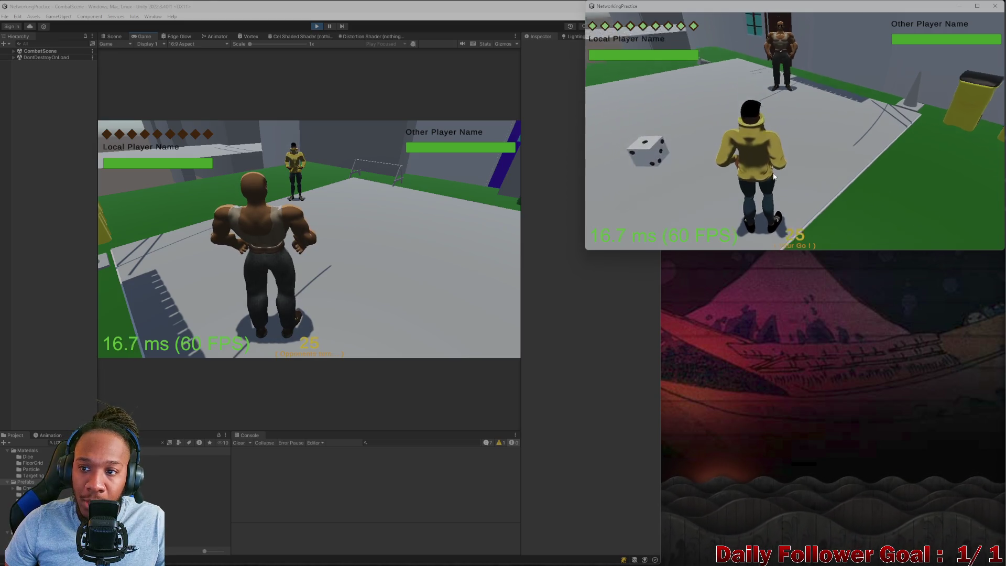
left_click(797, 168)
left_click(642, 174)
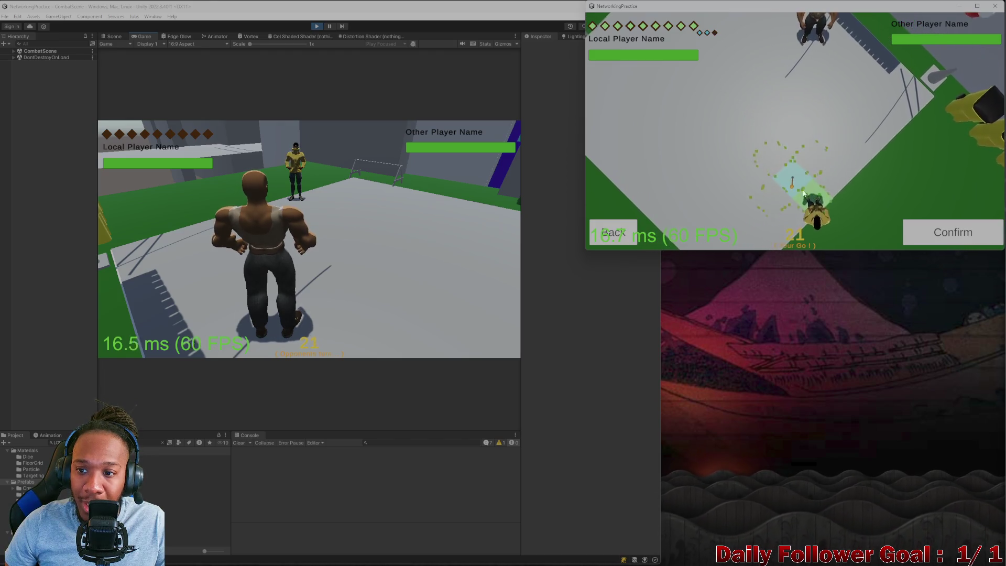
left_click(953, 232)
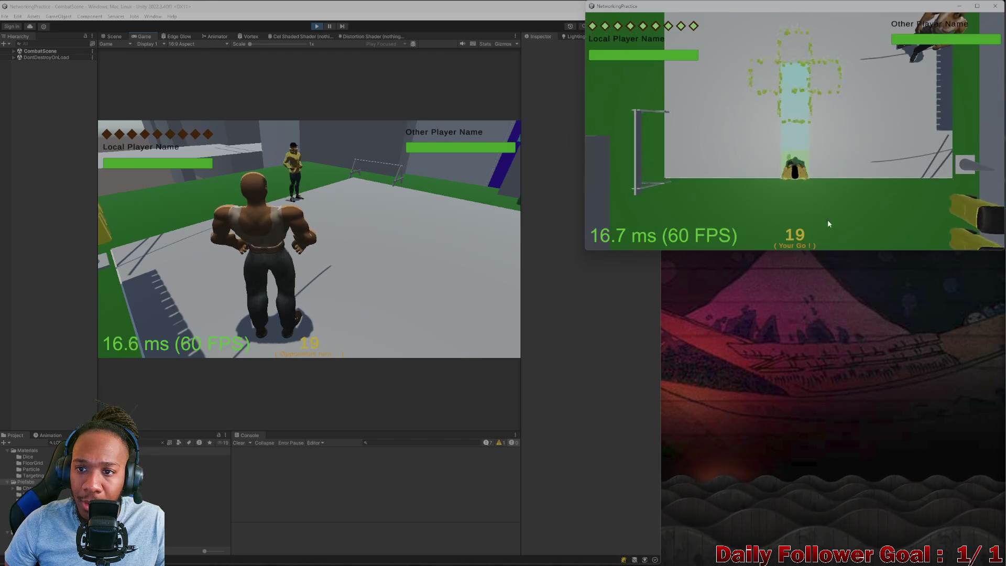
left_click(794, 175)
left_click(642, 173)
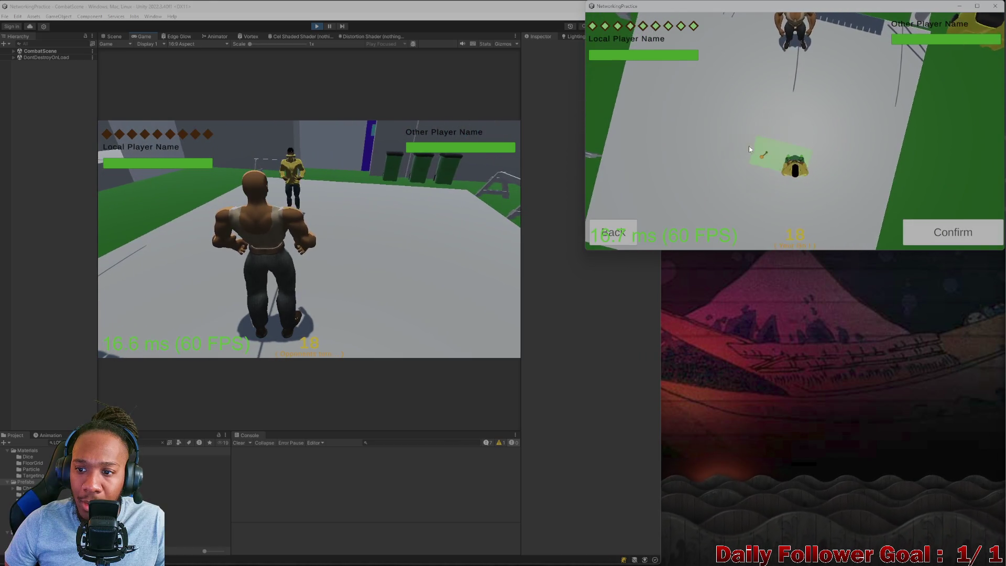
left_click(964, 235)
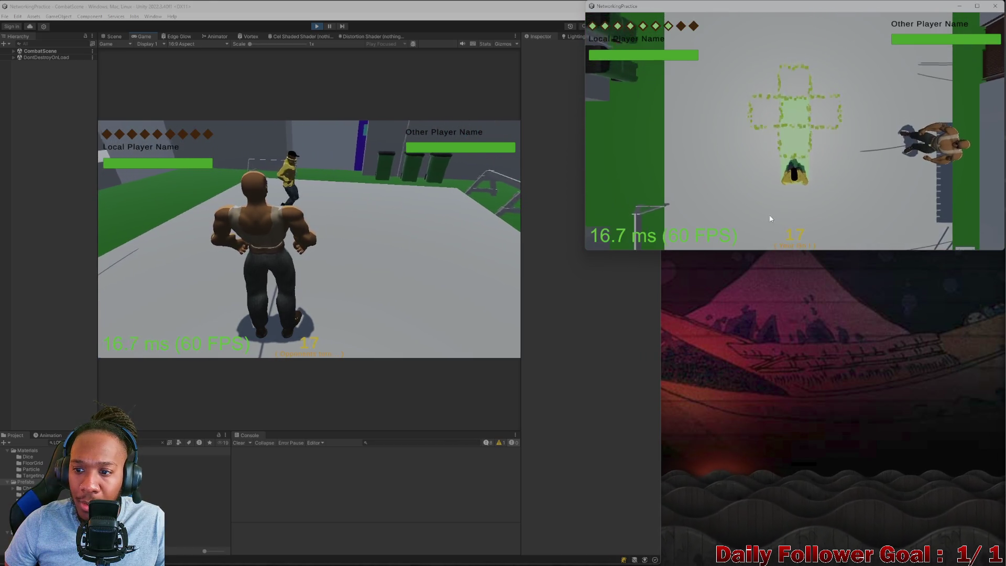
left_click(683, 223)
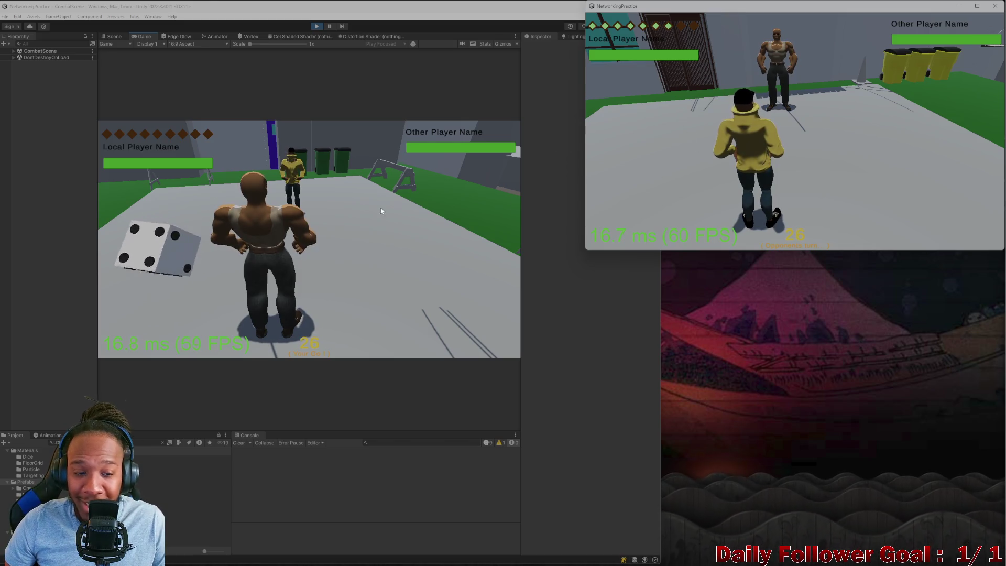
Move the first player's character to a chosen tile and end its turn
left_click(160, 243)
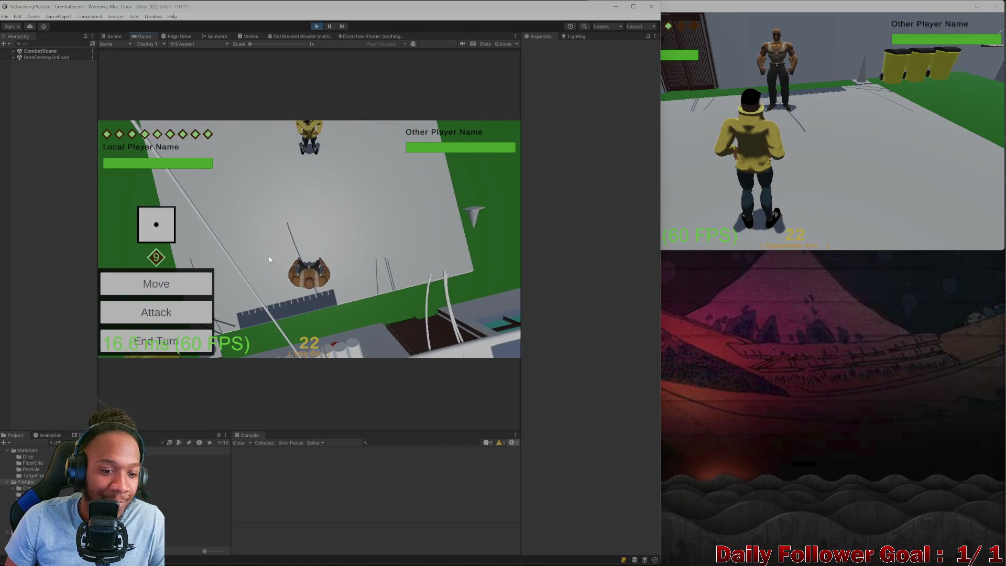
left_click(159, 309)
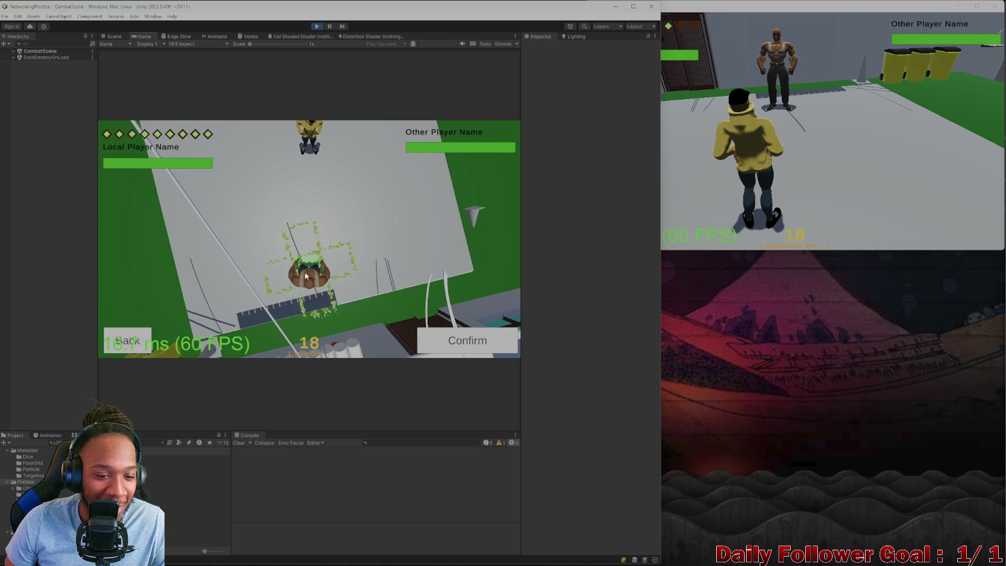
left_click(326, 307)
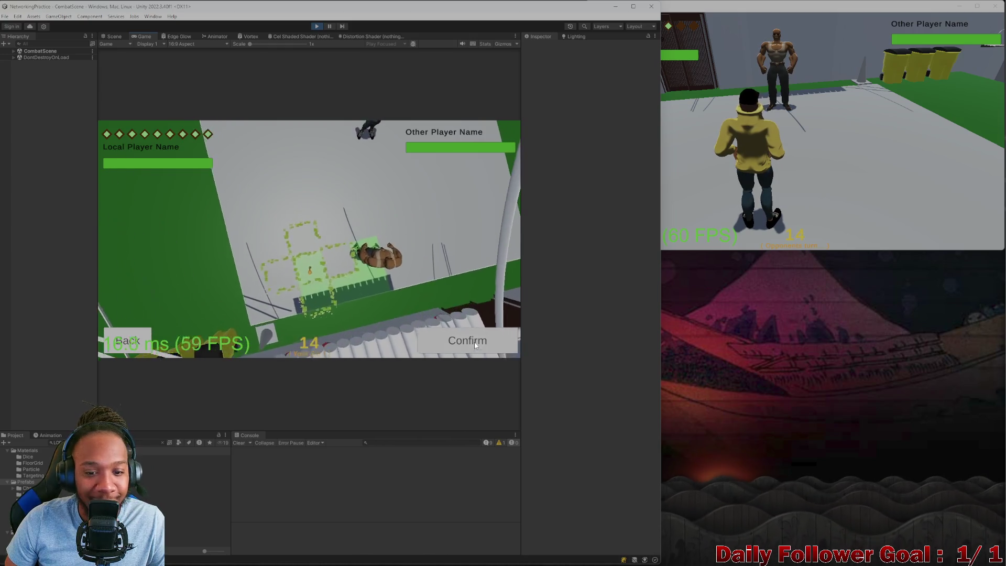
left_click(419, 340)
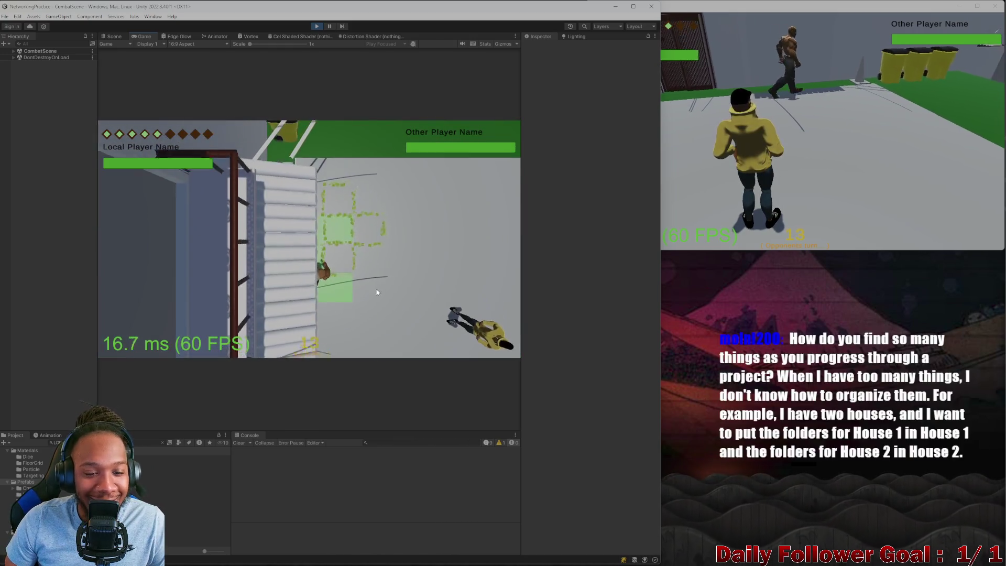
left_click(309, 282)
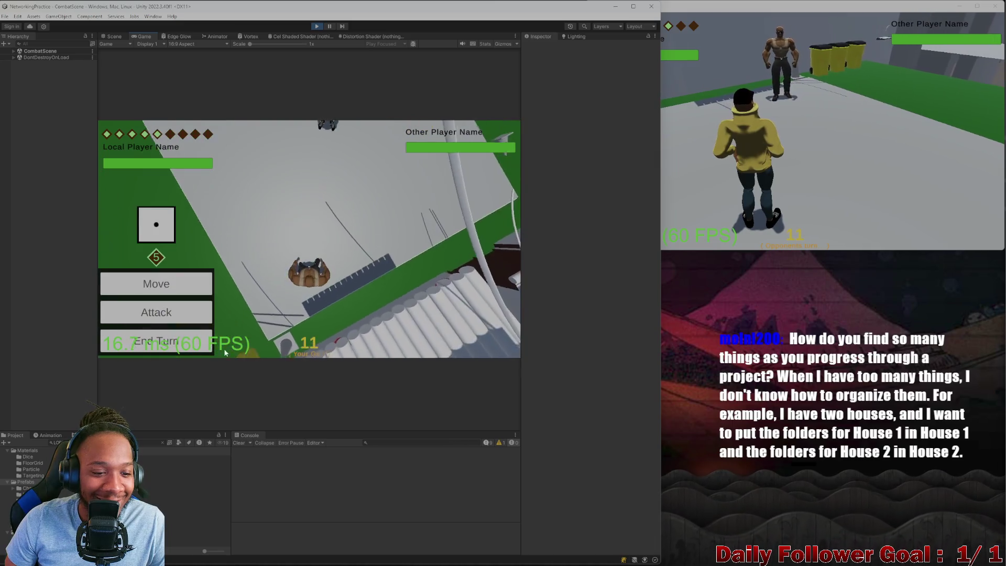
left_click(197, 341)
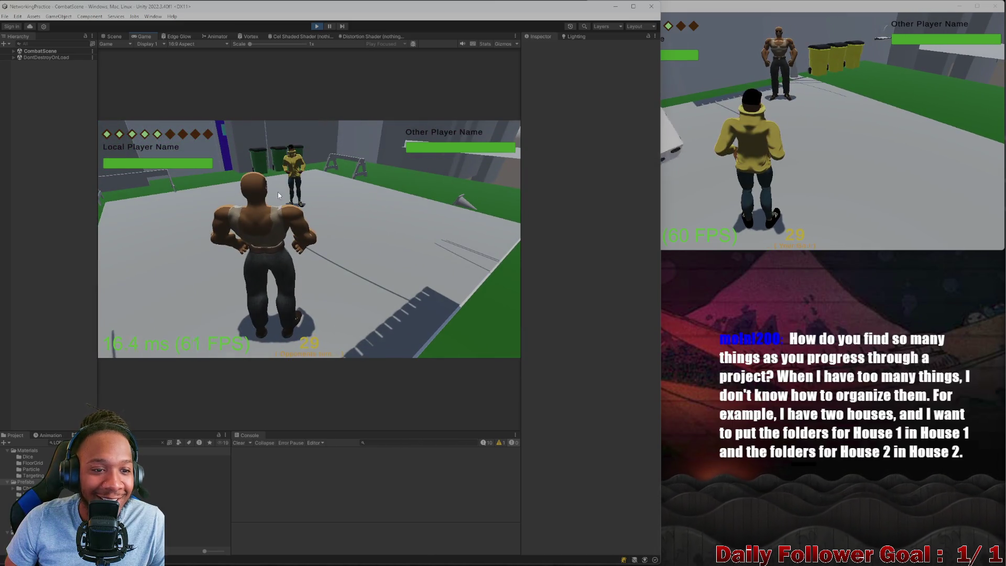
Move the second player's character to a chosen tile and end its turn
left_click(672, 155)
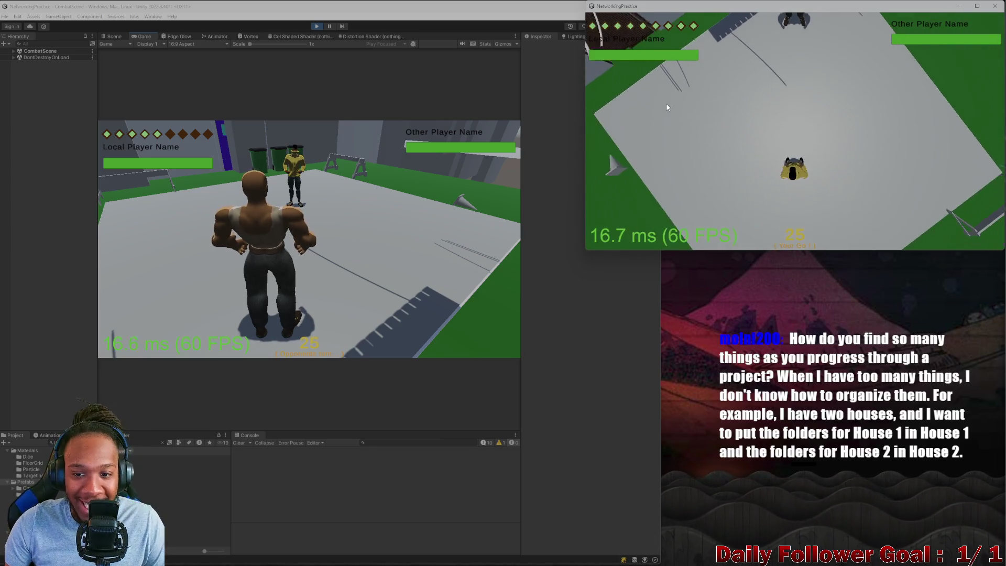
left_click(663, 176)
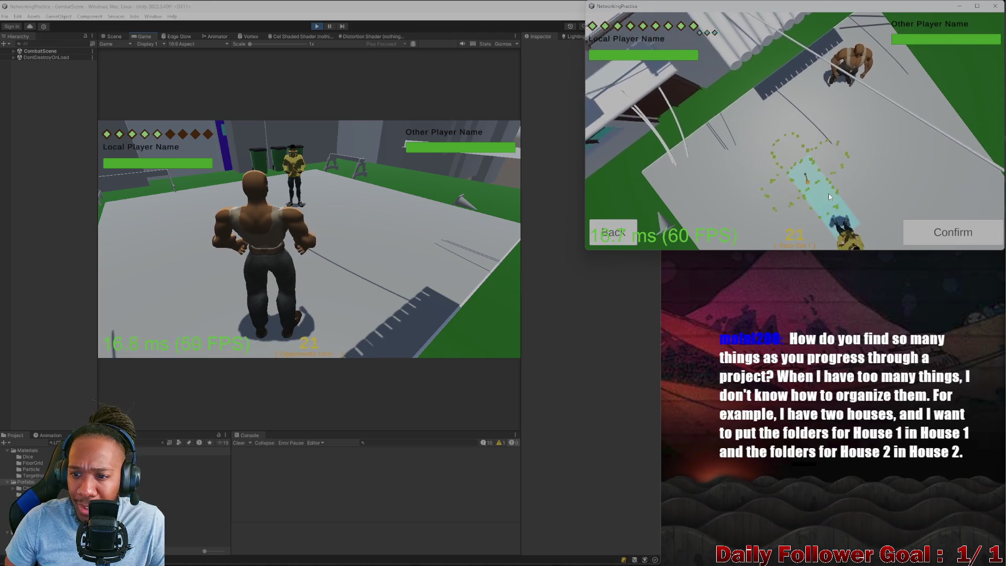
left_click(797, 165)
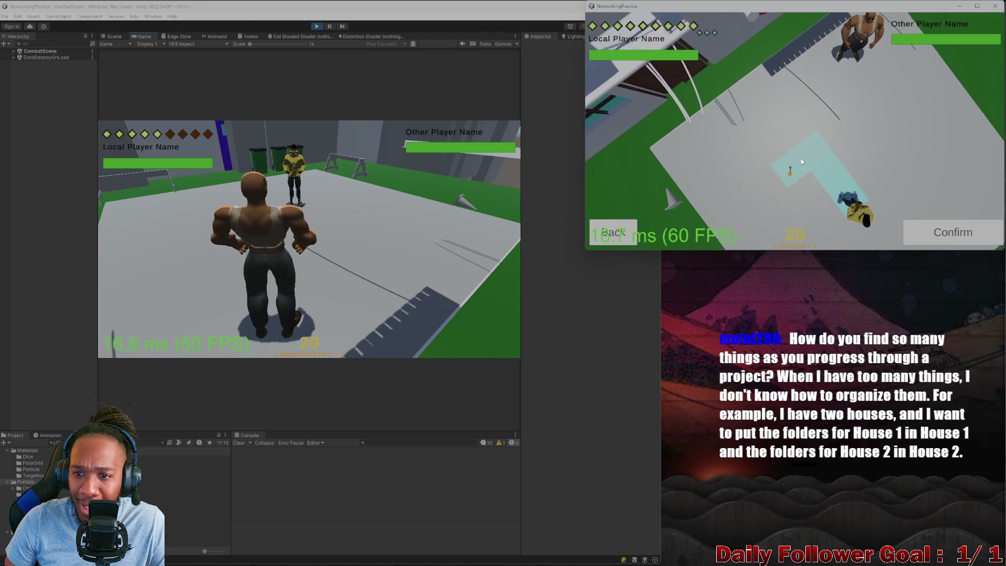
left_click(949, 232)
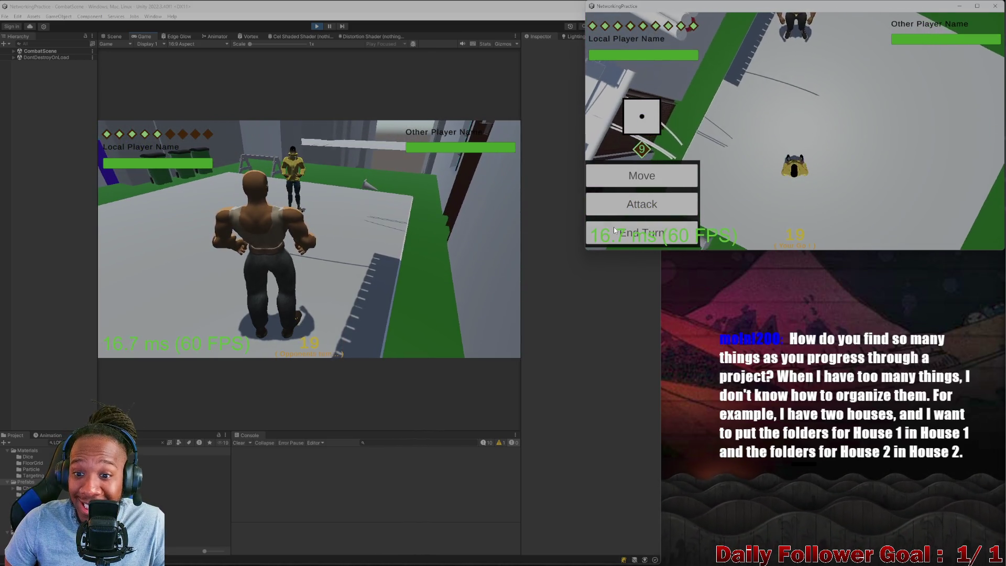
left_click(614, 227)
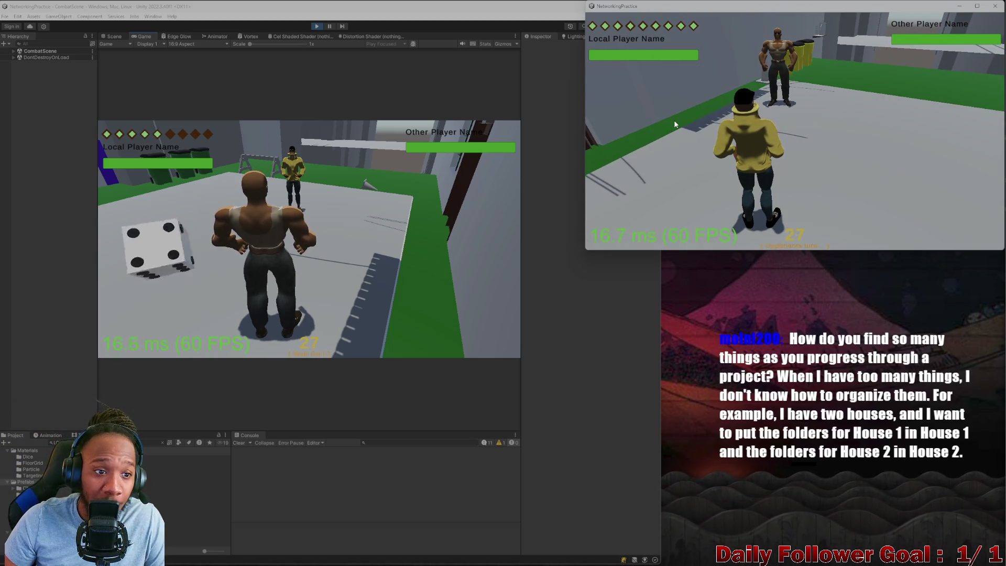
Move the first player's character toward the other player
left_click(156, 257)
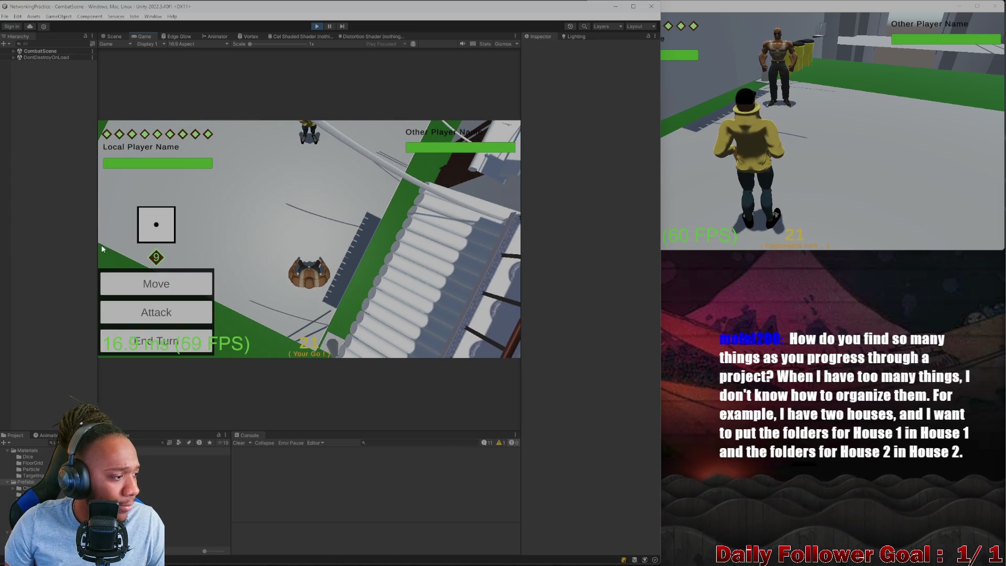
left_click(131, 284)
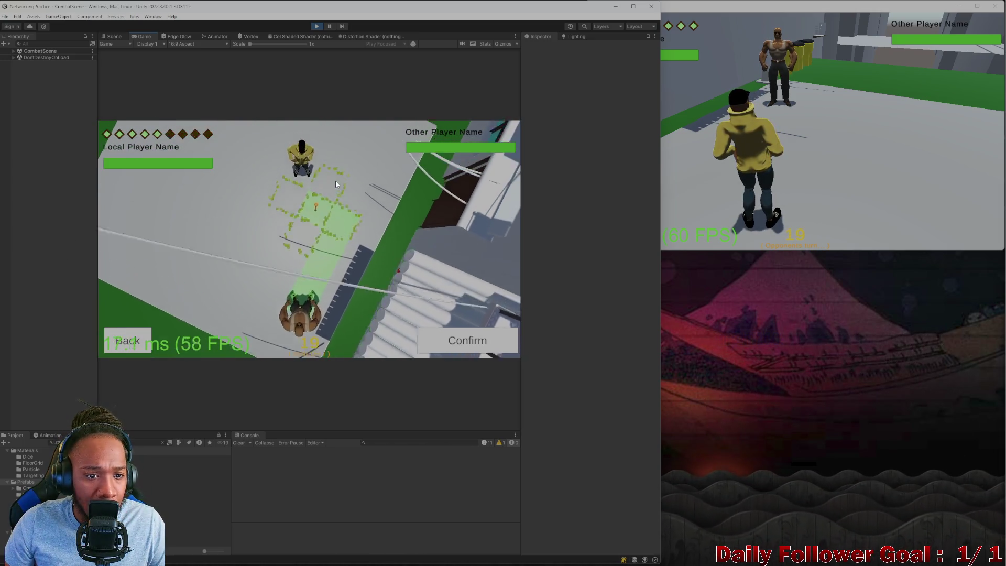
left_click(478, 352)
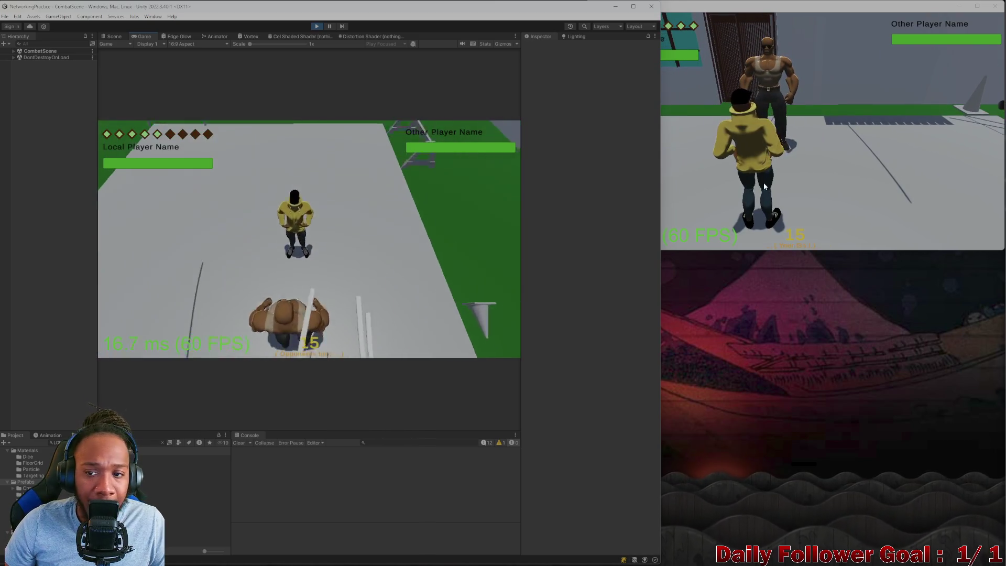
Move the second player's character, end its turn, and switch to the Scene view
left_click(764, 186)
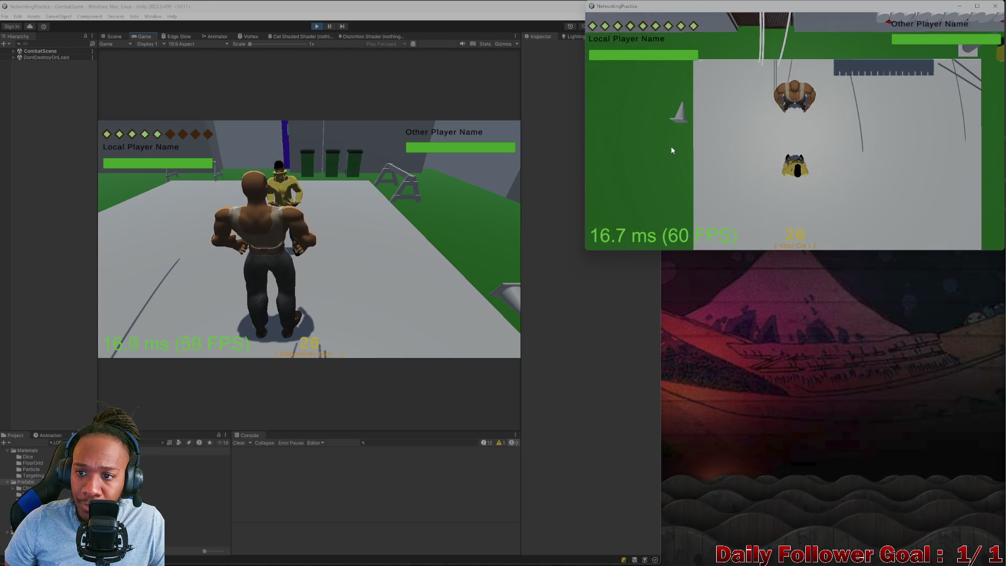
left_click(684, 179)
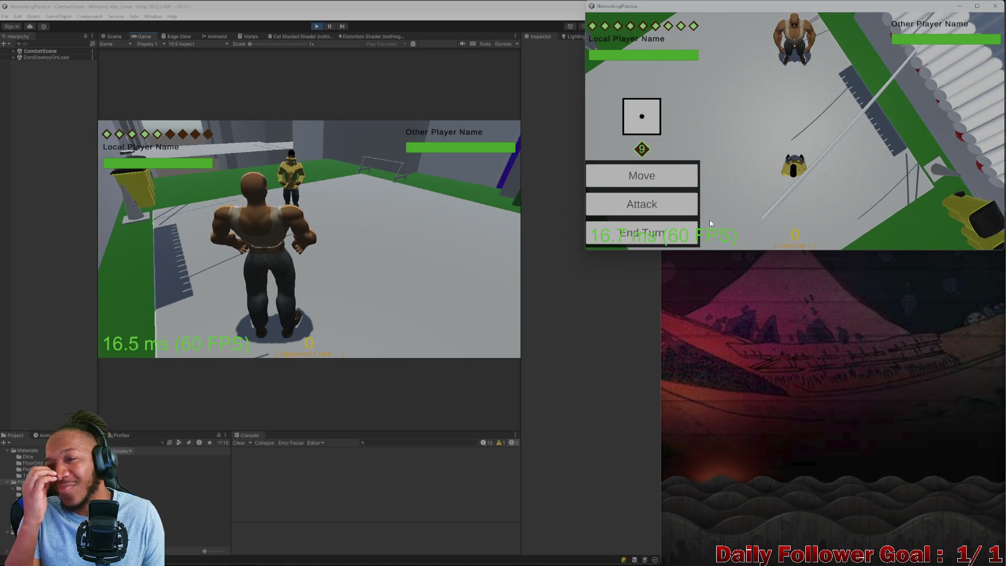
left_click(663, 173)
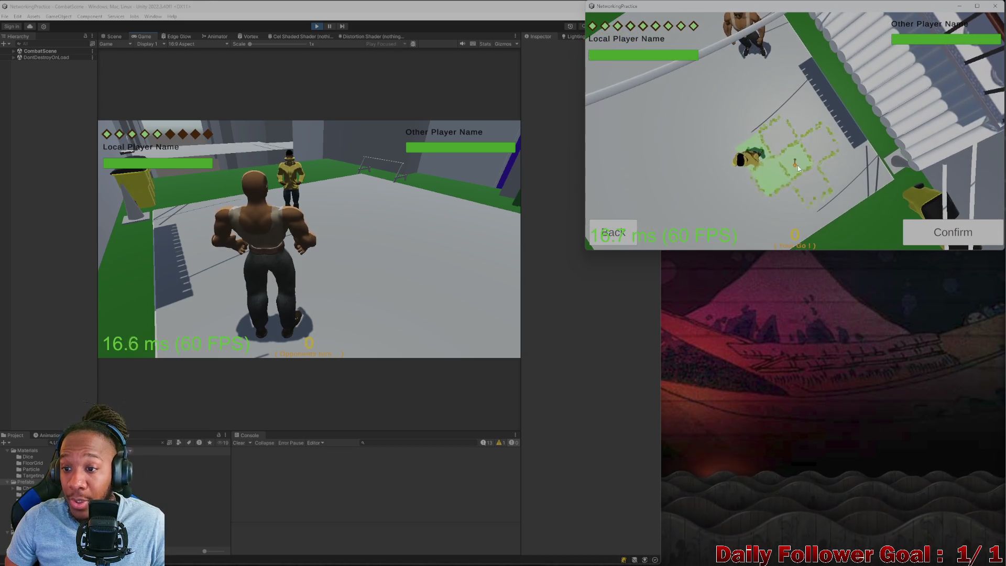
left_click(953, 232)
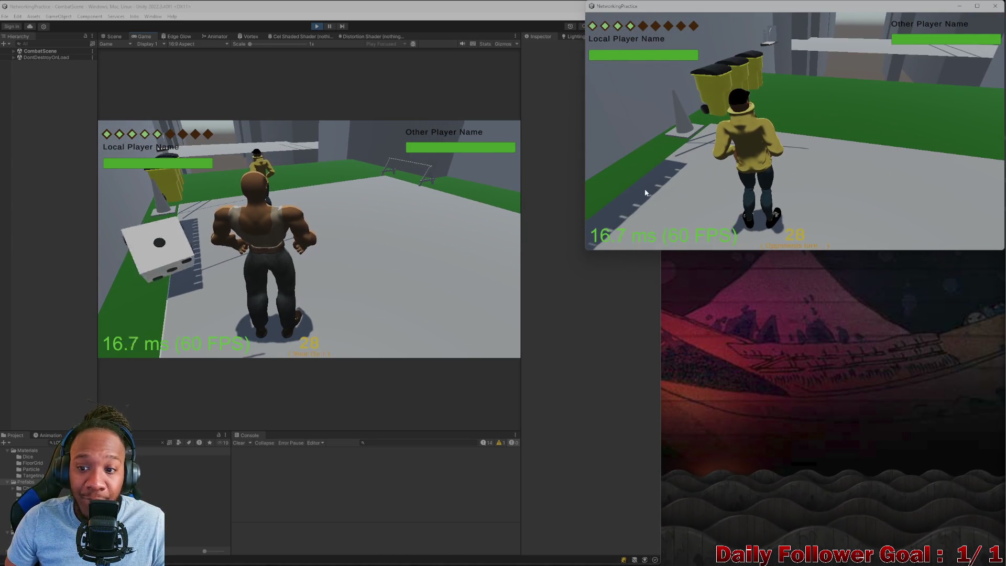
left_click(167, 246)
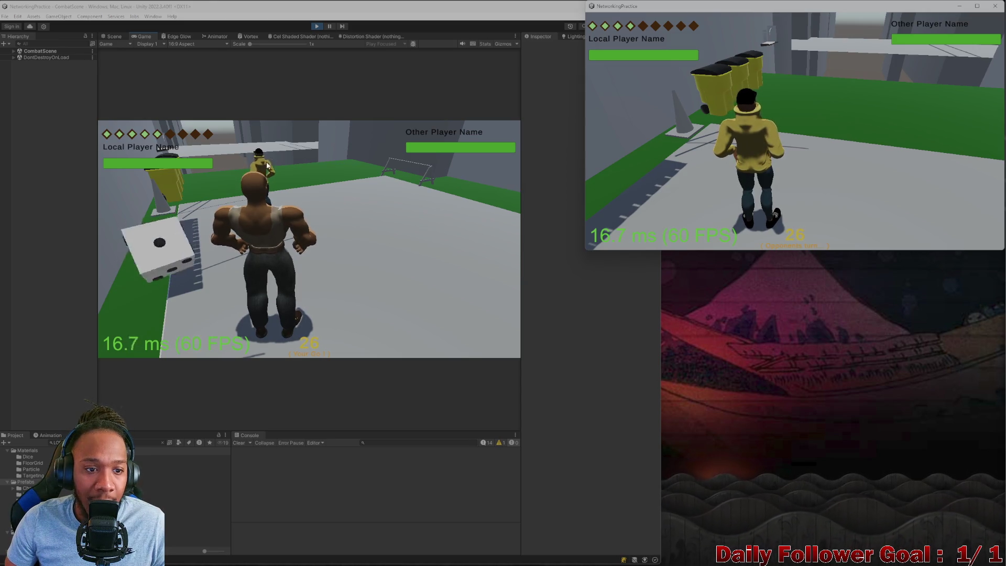
left_click(161, 258)
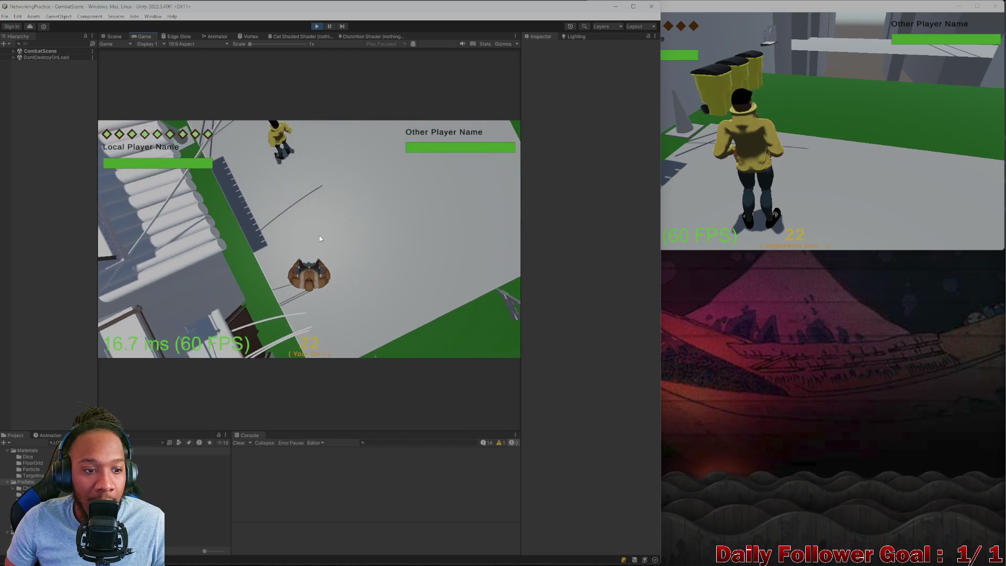
left_click(106, 37)
Select the Cylinder.003 awning plus three red lanterns, then switch to the Game view with Ctrl+2
left_click(285, 209)
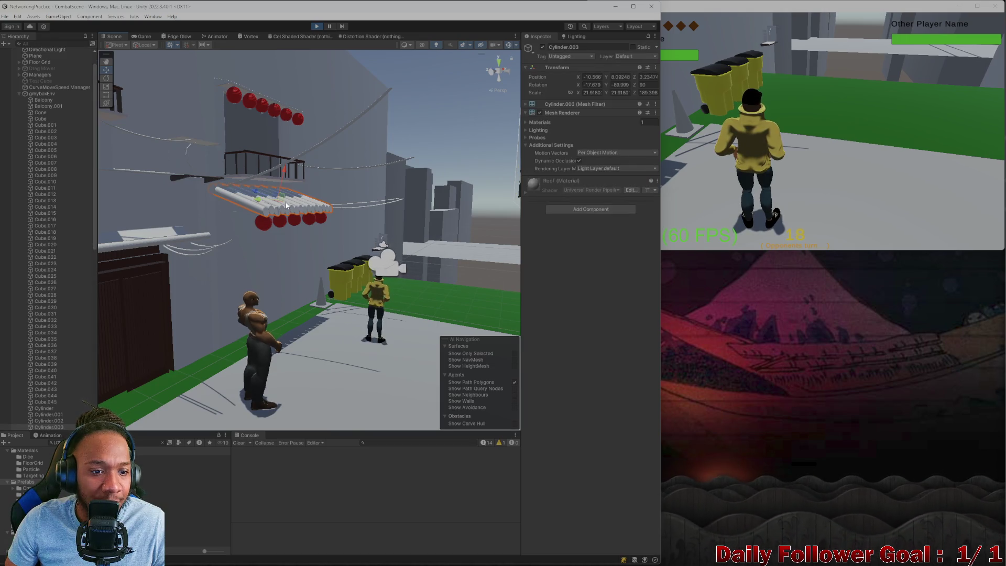
left_click(266, 223, "shift")
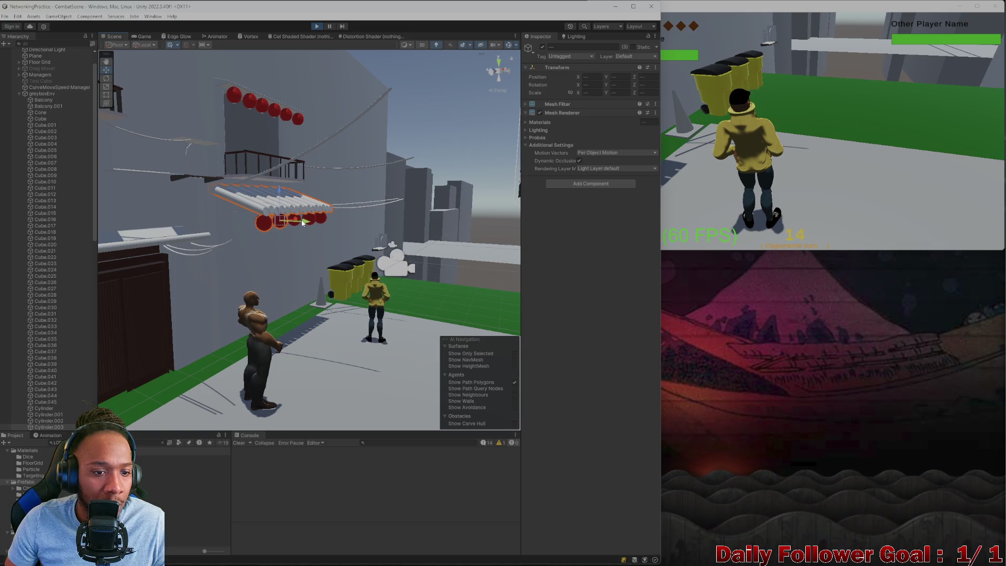
mouse_move(303, 222)
middle_mouse_down()
mouse_move(180, 242)
mouse_move(389, 261)
mouse_move(401, 237)
middle_mouse_up()
left_click(359, 233, "shift")
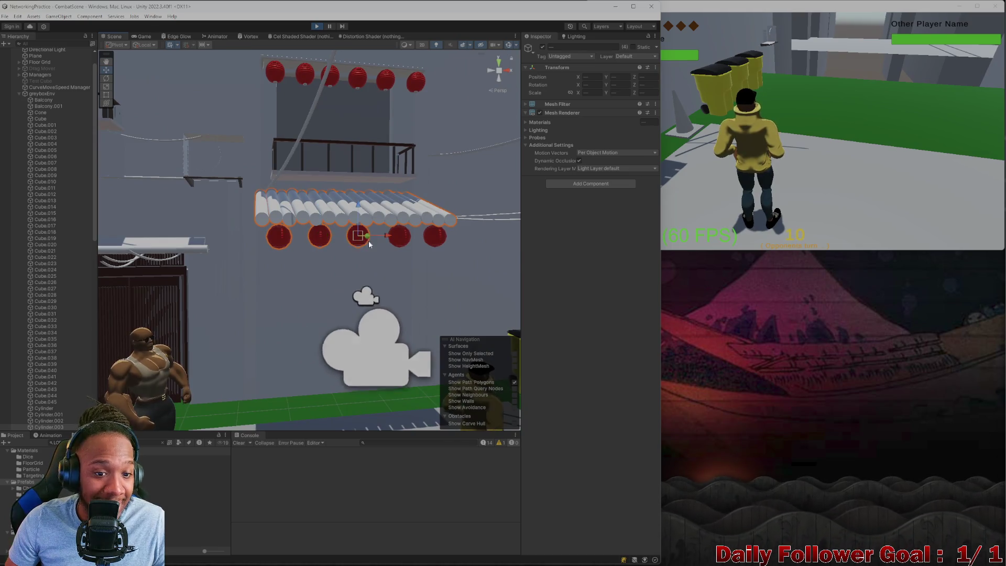
left_click(438, 243, "shift")
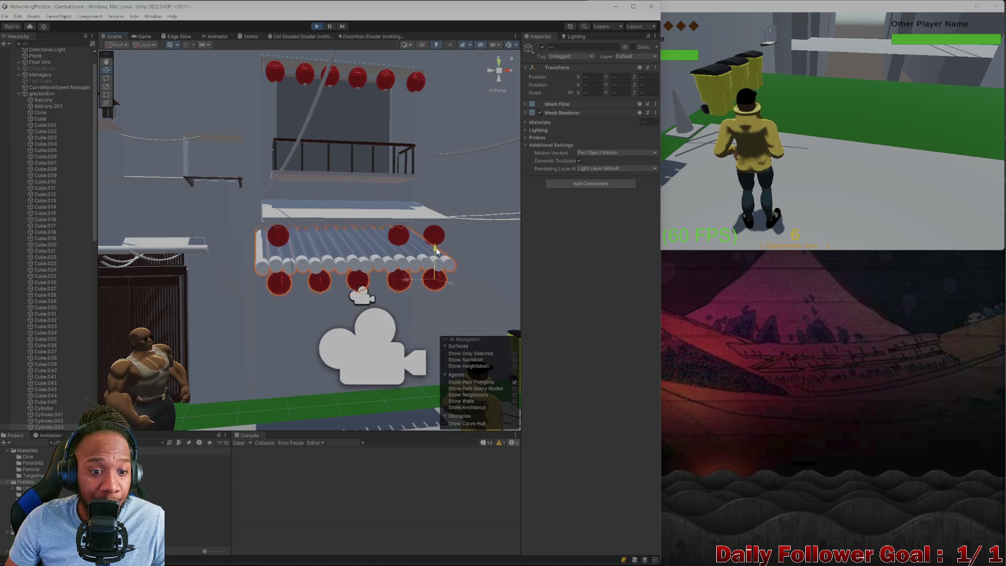
key("ctrl+2")
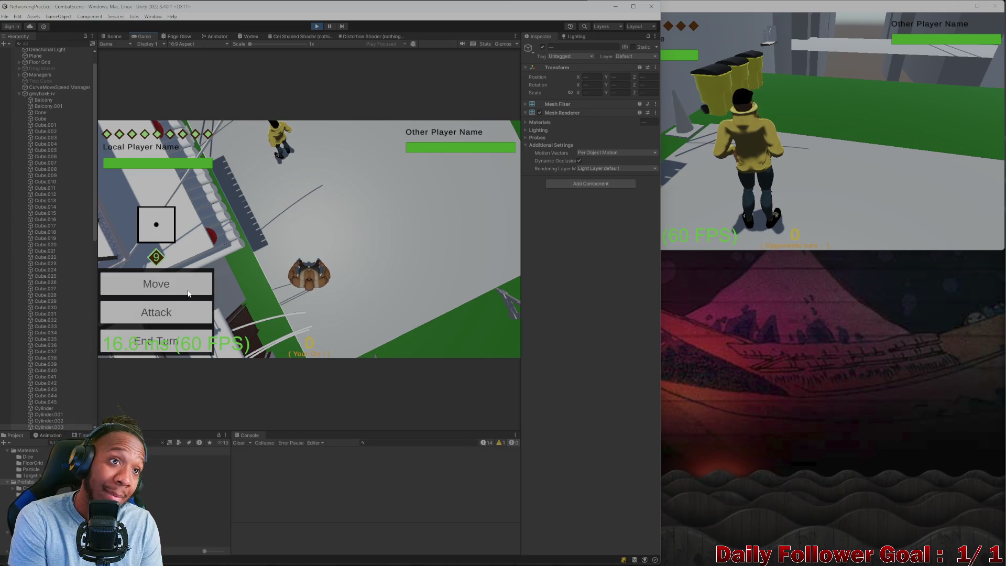
End the editor player's turn, move the build player's character one tile, then return to Unity
left_click(189, 293)
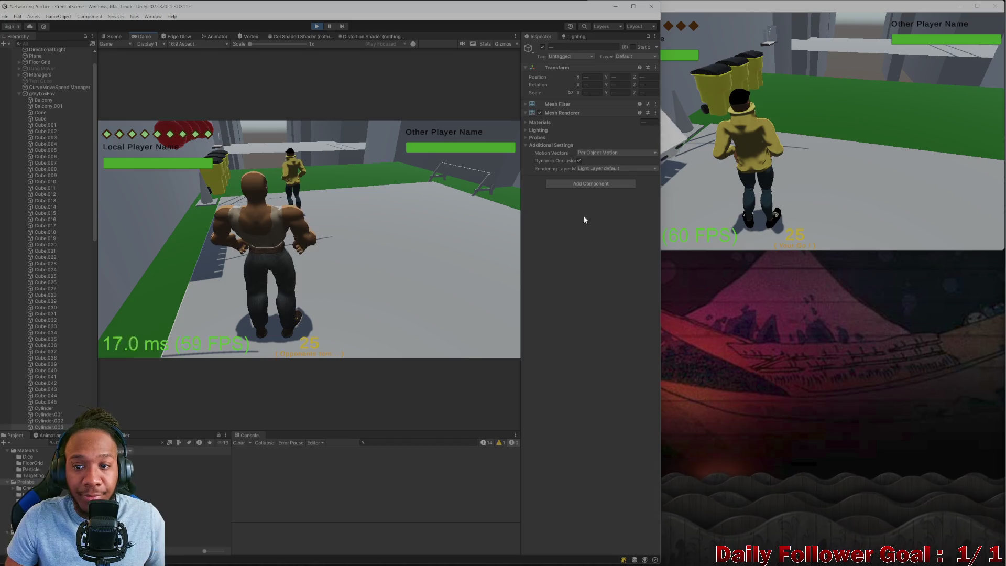
left_click(661, 145)
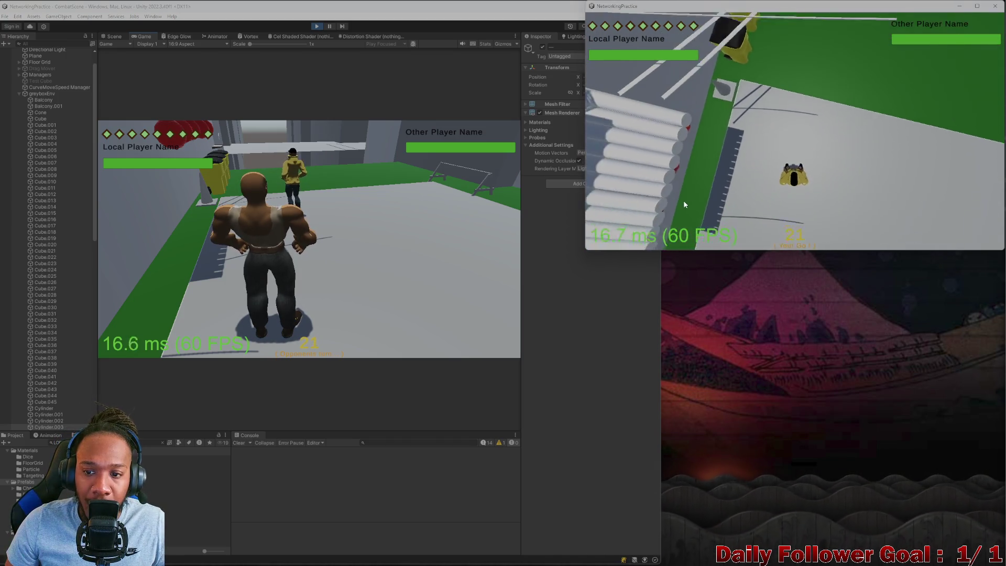
left_click(681, 169)
left_click(828, 170)
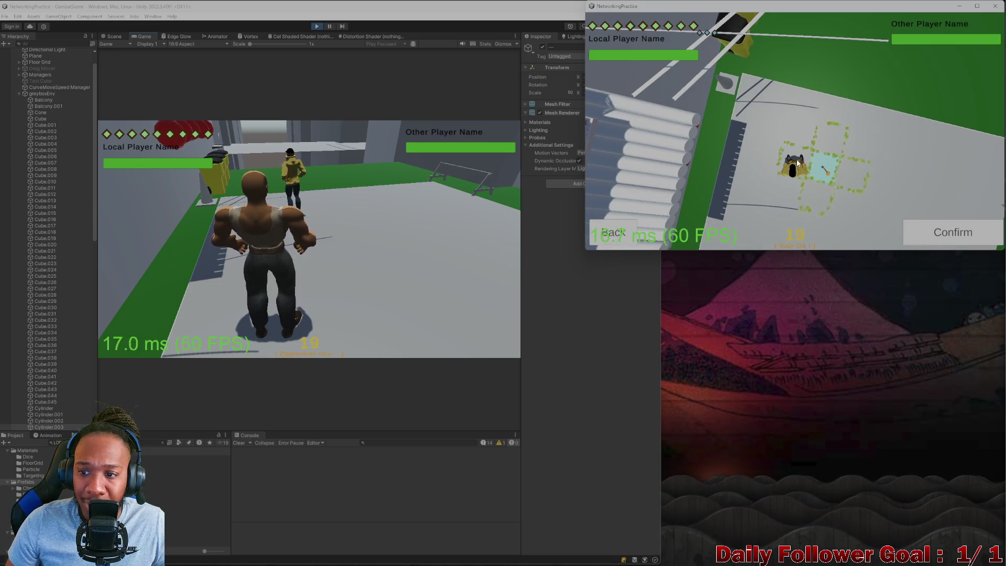
left_click(926, 231)
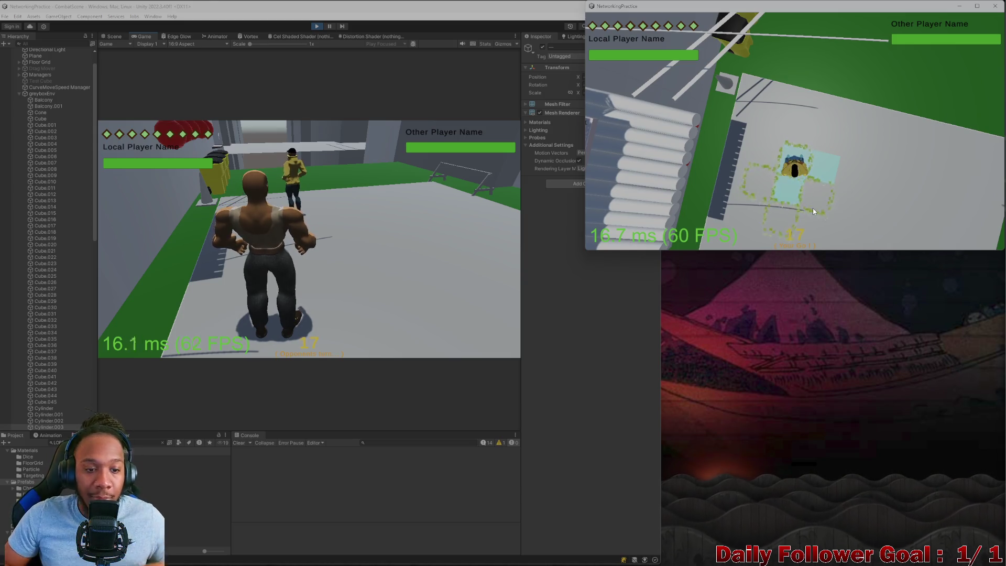
left_click(285, 221)
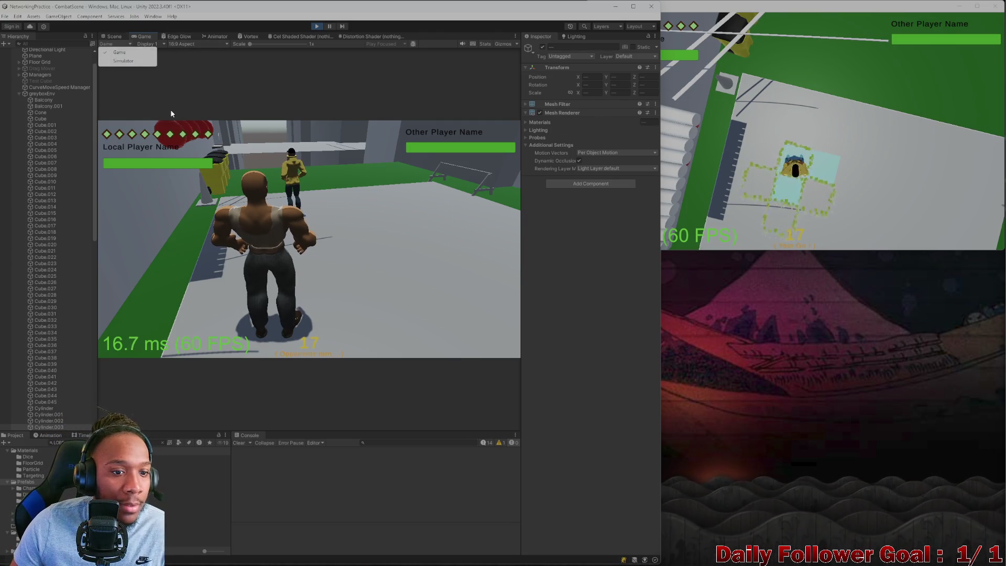
Fly the Scene view up under the red lanterns and frame them
left_click(113, 37)
mouse_move(294, 185)
right_mouse_down()
mouse_move(361, 263)
mouse_move(398, 234)
mouse_move(321, 175)
mouse_move(405, 212)
mouse_move(317, 212)
right_mouse_up()
key("f")
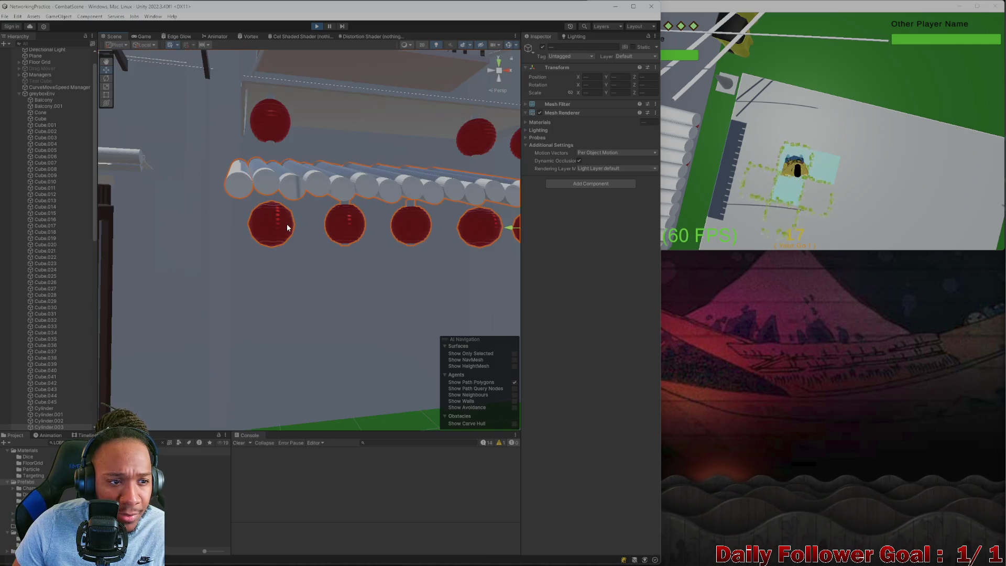
Return to the Game view and close the NetworkingPractice build window
left_click(142, 37)
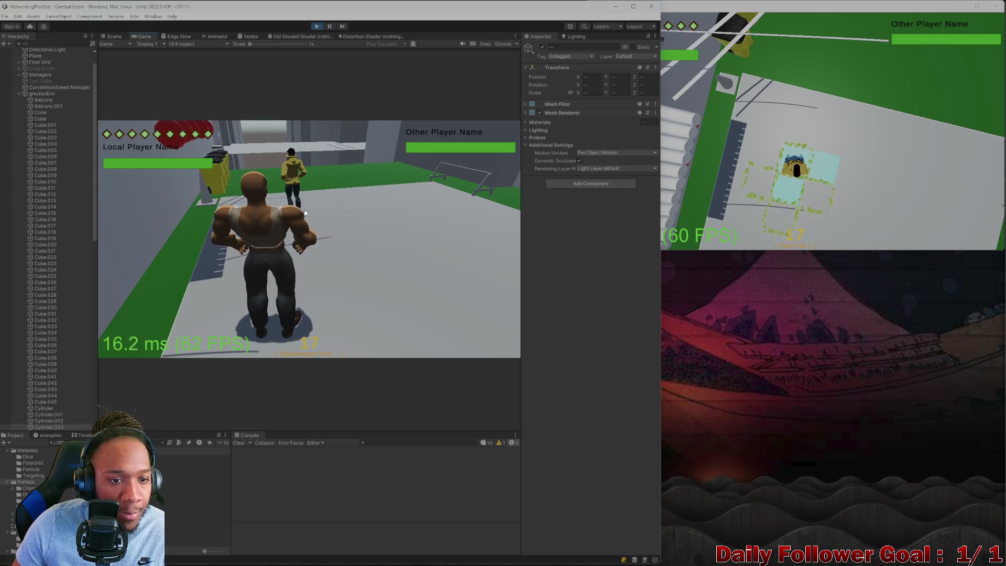
left_click(835, 158)
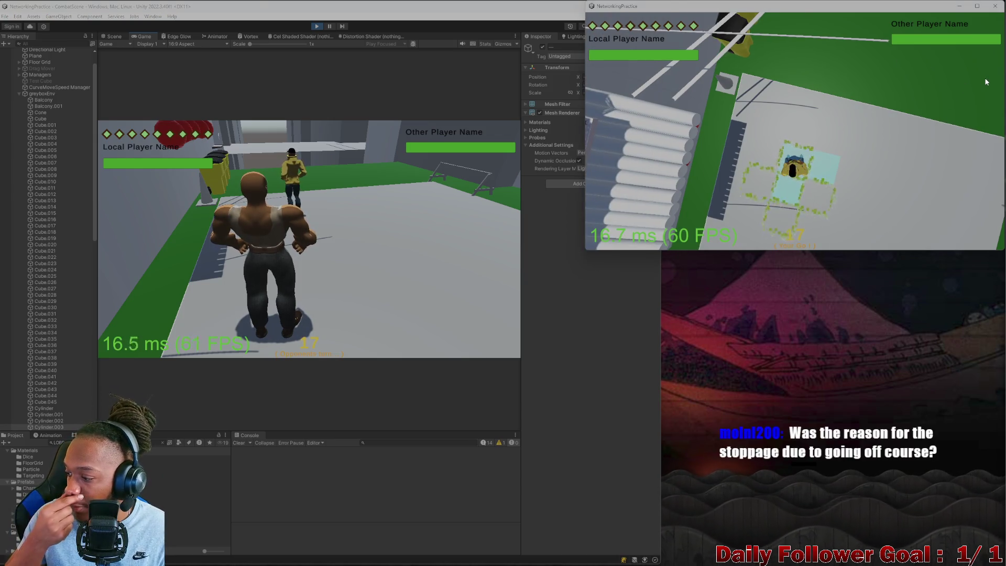
left_click(995, 6)
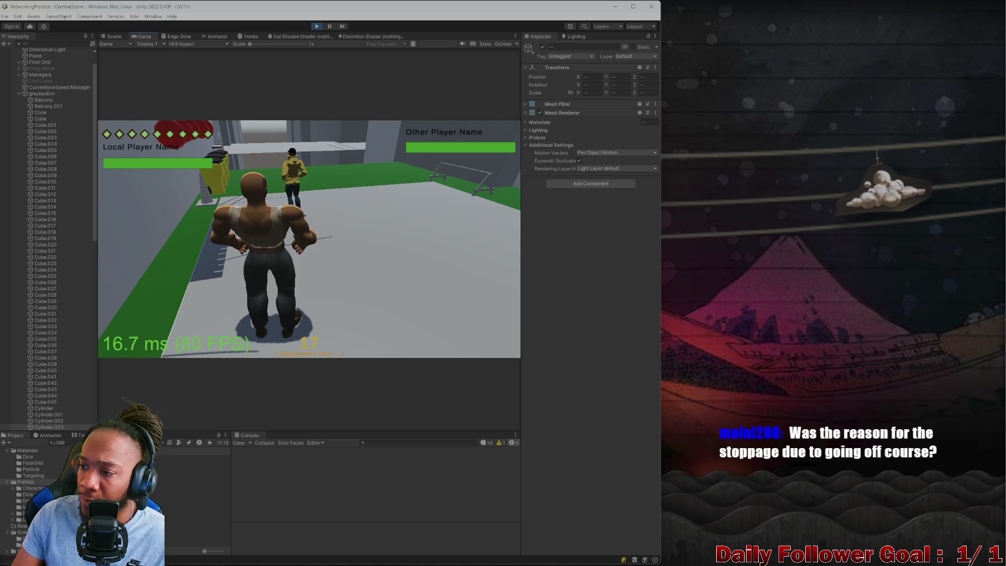
Stop the game test and maximize the Unity editor on the Lobby scene
left_click(319, 26)
left_click_drag(395, 6, 464, 67)
double_click(464, 68)
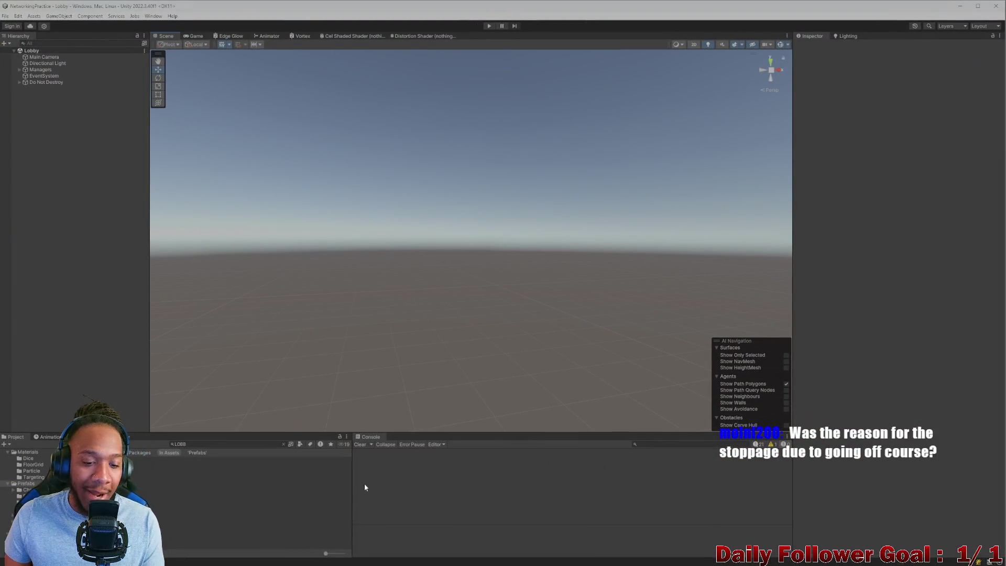
Clear all Console messages and the Project search filter
left_click(360, 444)
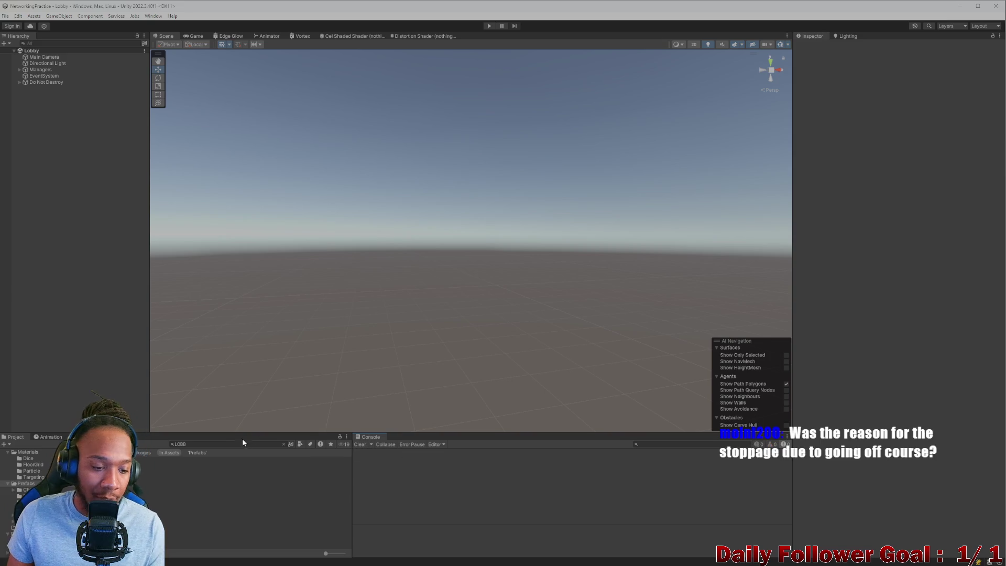
left_click(283, 445)
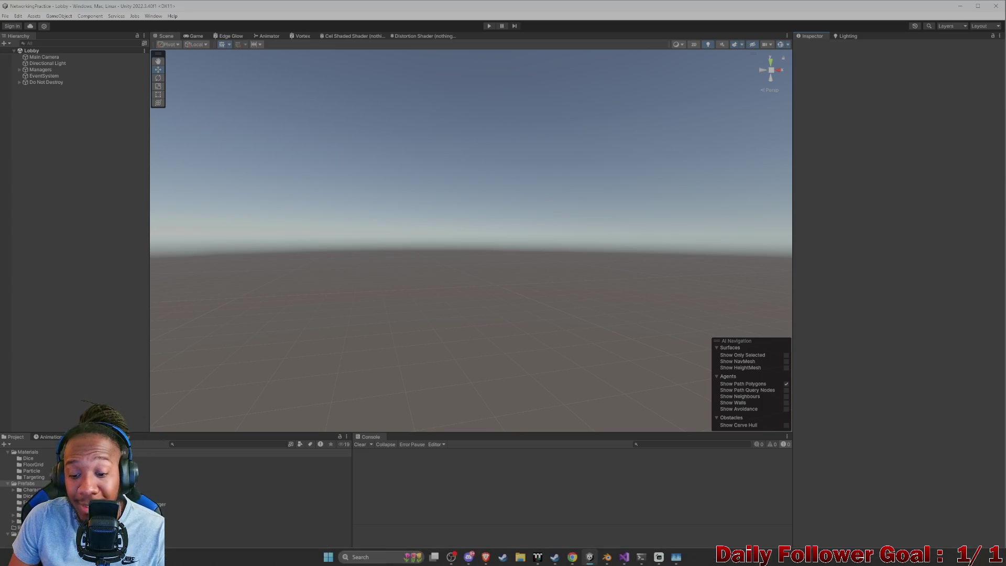
left_click(607, 557)
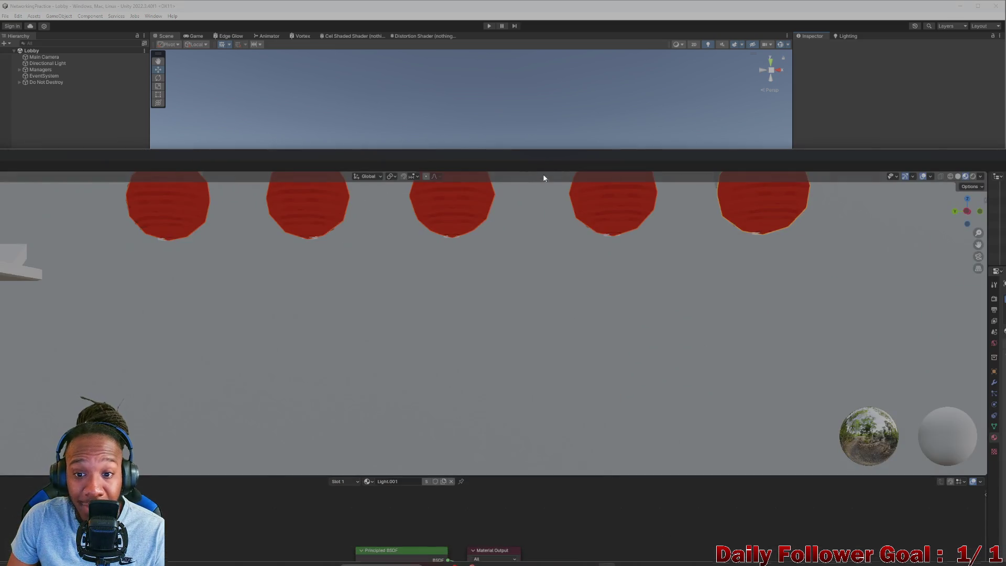
Bring the Blender window back in front and make it fill the screen
left_click(525, 148)
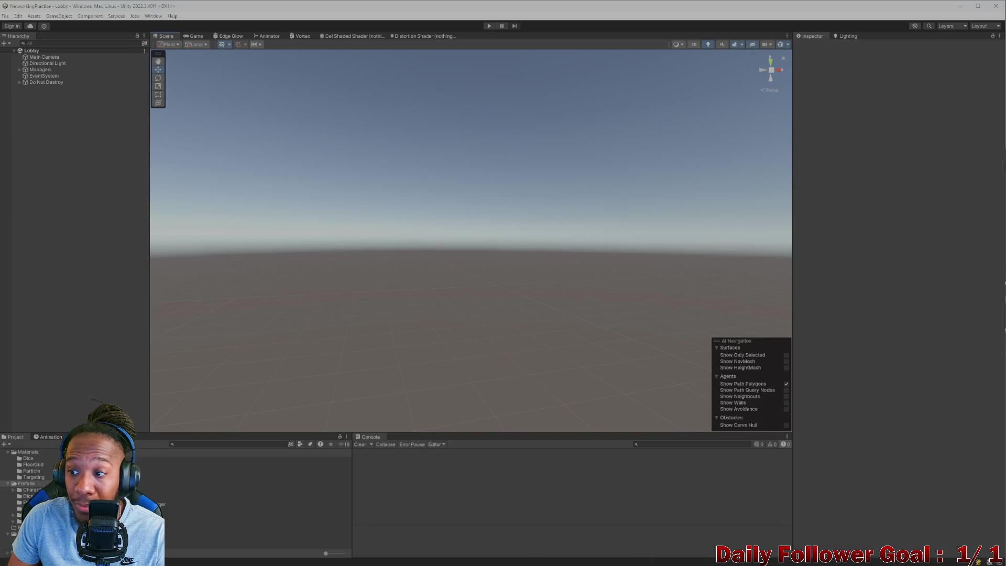
key("alt+Tab")
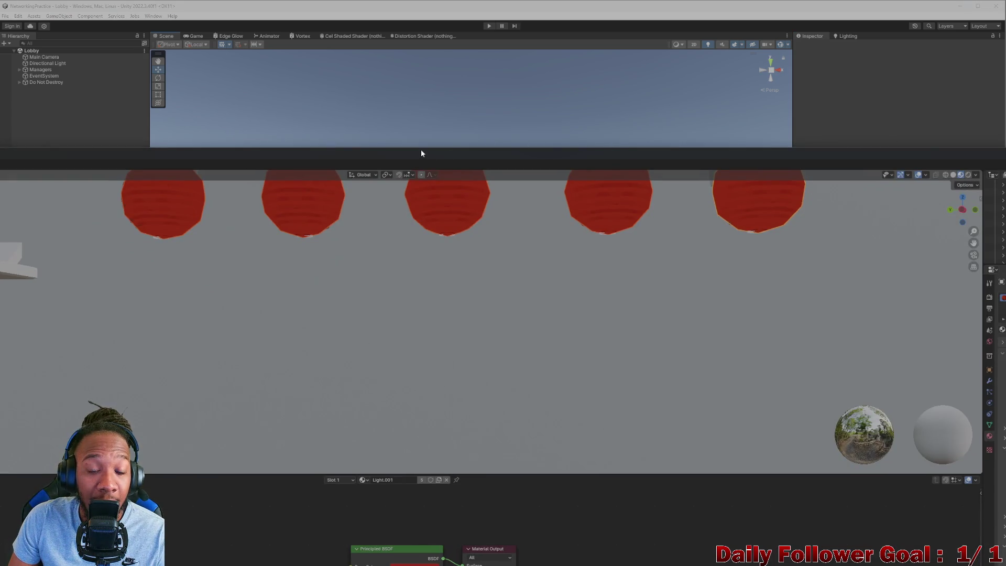
mouse_move(421, 153)
left_mouse_down()
mouse_move(478, 64)
mouse_move(577, 16)
mouse_move(634, 7)
mouse_move(650, 26)
left_mouse_up()
mouse_move(503, 207)
middle_mouse_down()
mouse_move(465, 215)
mouse_move(503, 241)
mouse_move(529, 187)
middle_mouse_up()
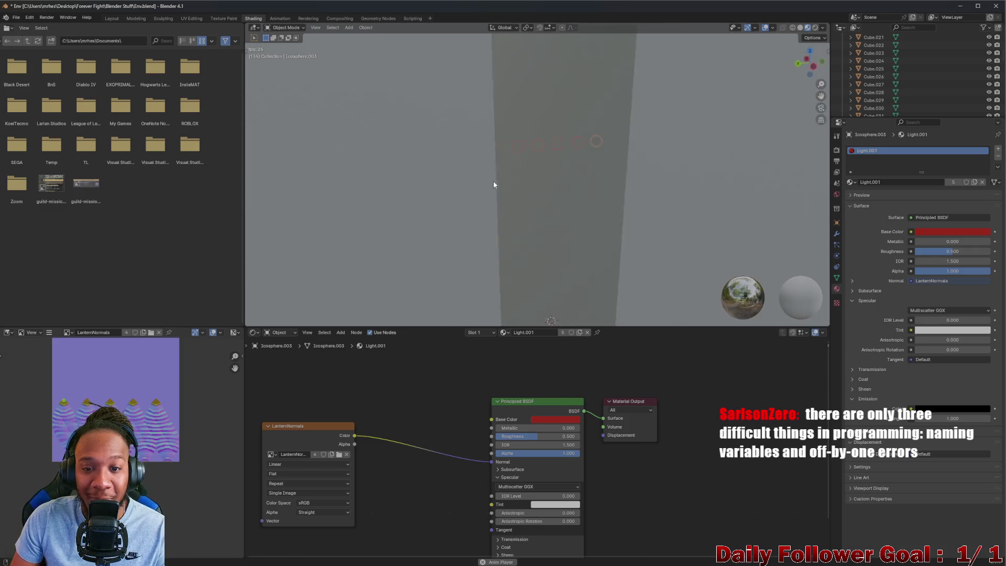
Select the red lantern Icosphere.004 in the Layout workspace with animation playback stopped
left_click(520, 97)
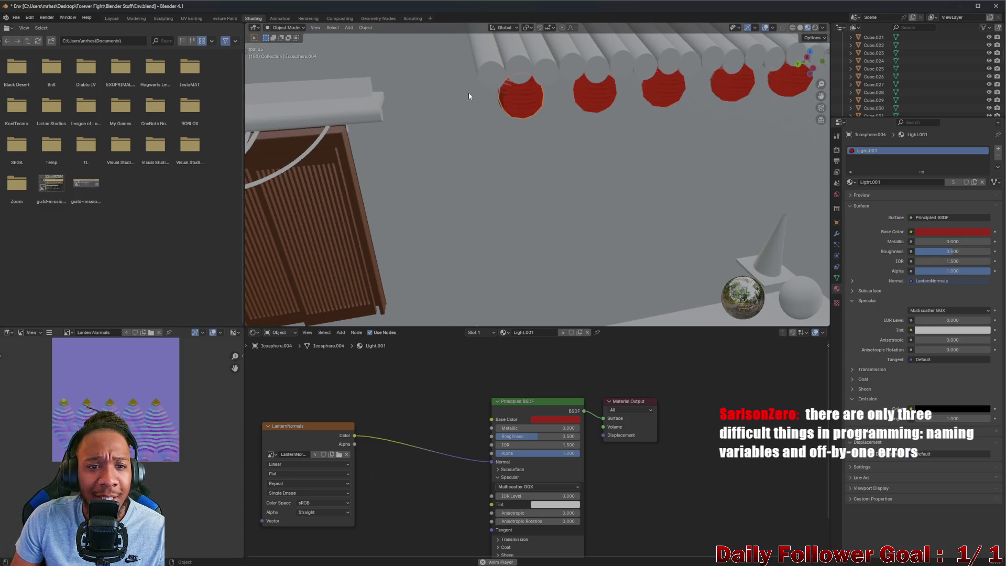
left_click(104, 18)
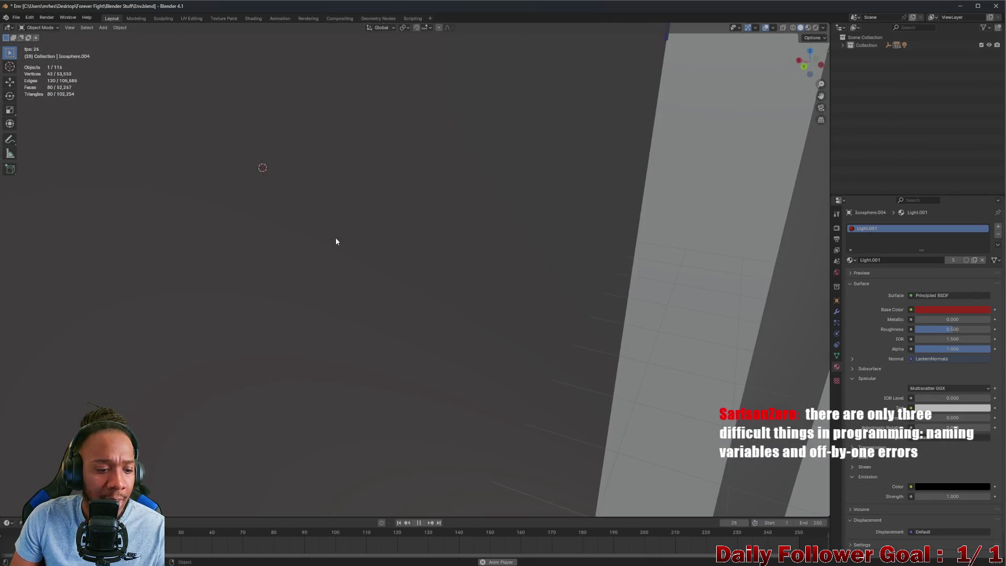
key("space")
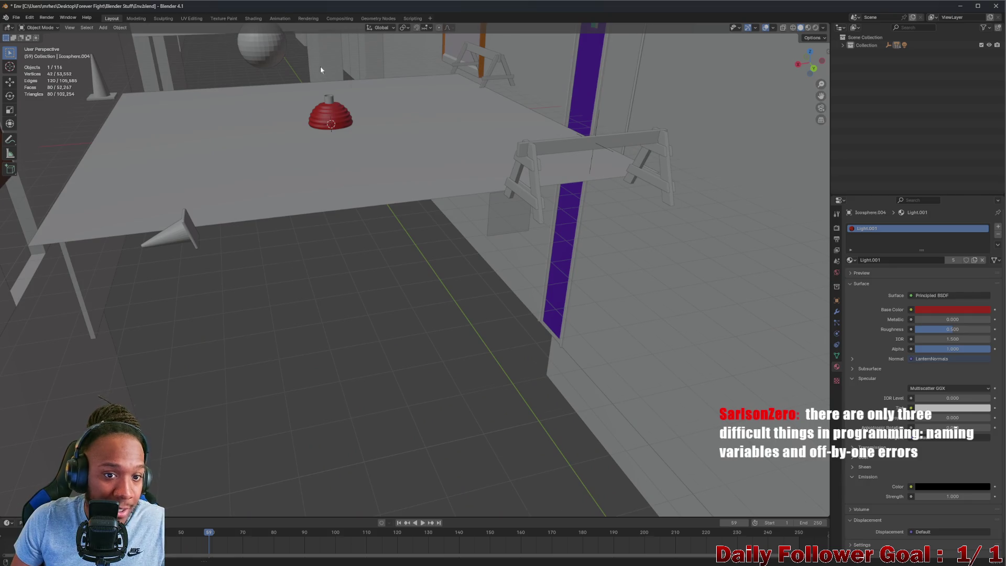
mouse_move(320, 66)
middle_mouse_down()
mouse_move(333, 319)
mouse_move(151, 248)
mouse_move(65, 188)
mouse_move(90, 183)
mouse_move(125, 213)
mouse_move(98, 191)
middle_mouse_up()
Select the red Sphere, centre the view on it, and save Env.blend
left_click(143, 179)
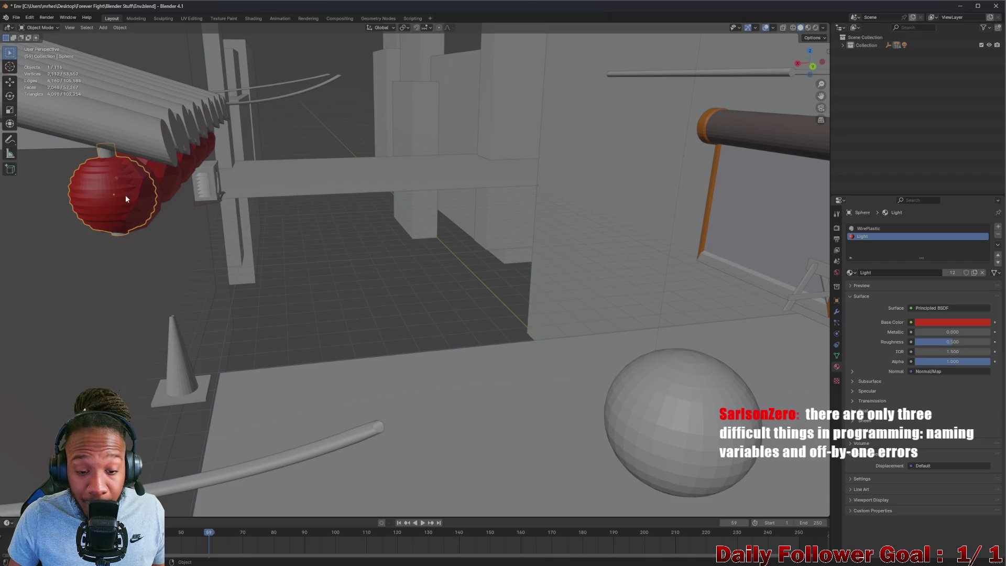
mouse_move(125, 193)
middle_mouse_down()
mouse_move(584, 297)
mouse_move(431, 268)
middle_mouse_up()
scroll(431, 268, "down", 3)
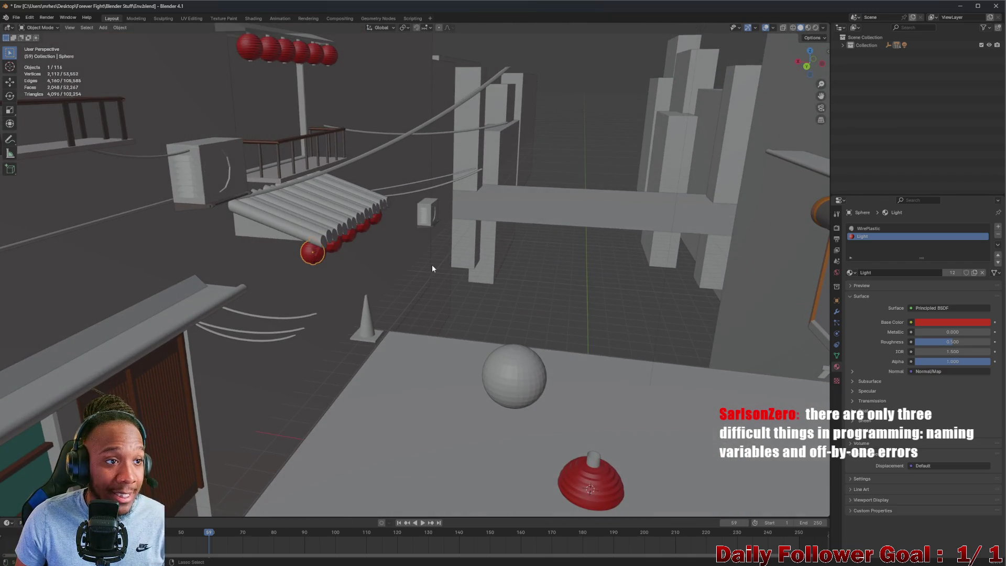
key("ctrl+s")
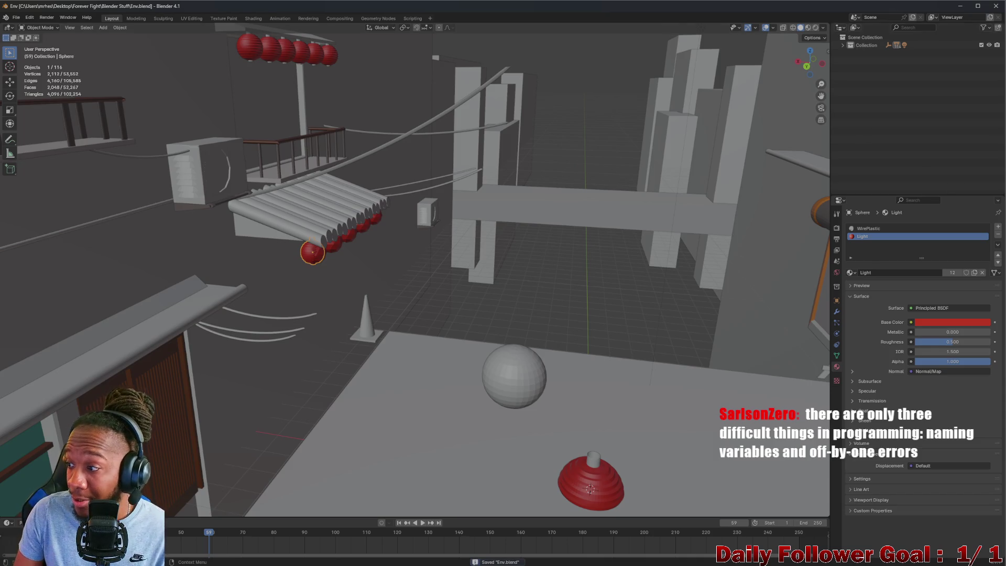